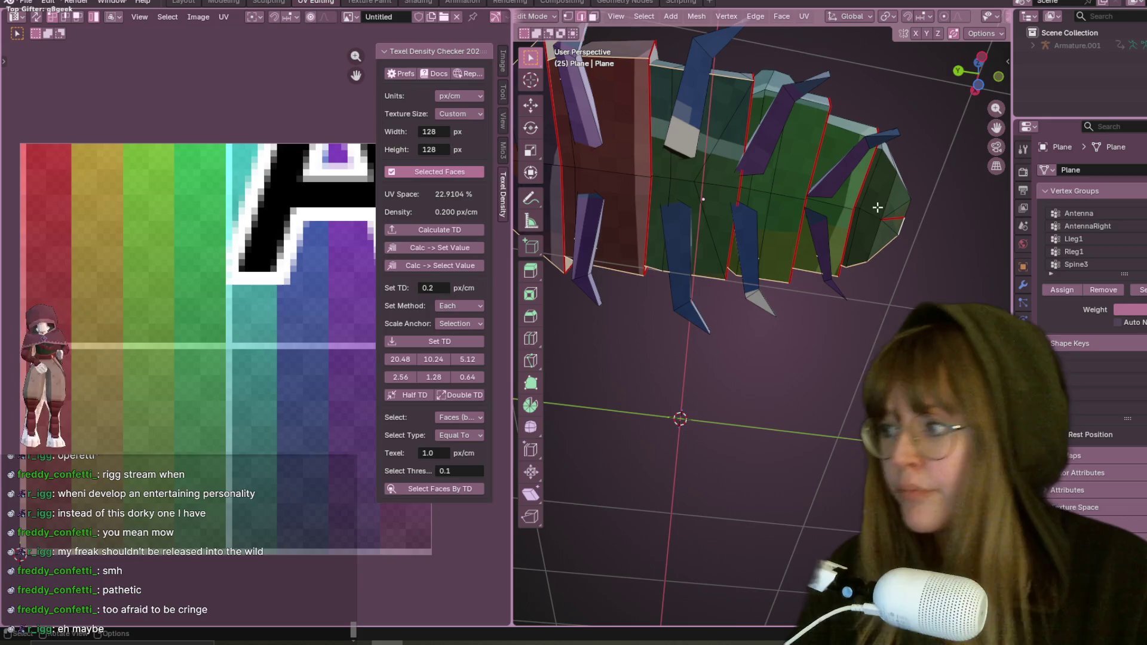
Step: Mark the selected edge loop around the pillbug's front body segment as a UV seam
middle_click_drag(912, 224, 817, 304)
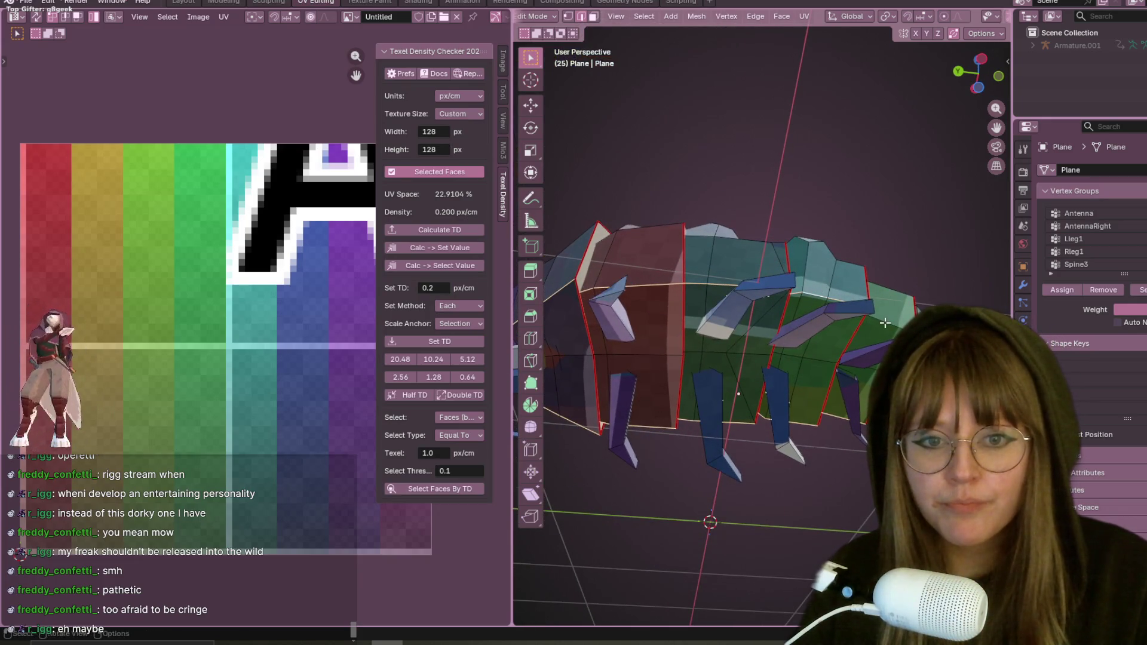
middle_click_drag(817, 304, 907, 280)
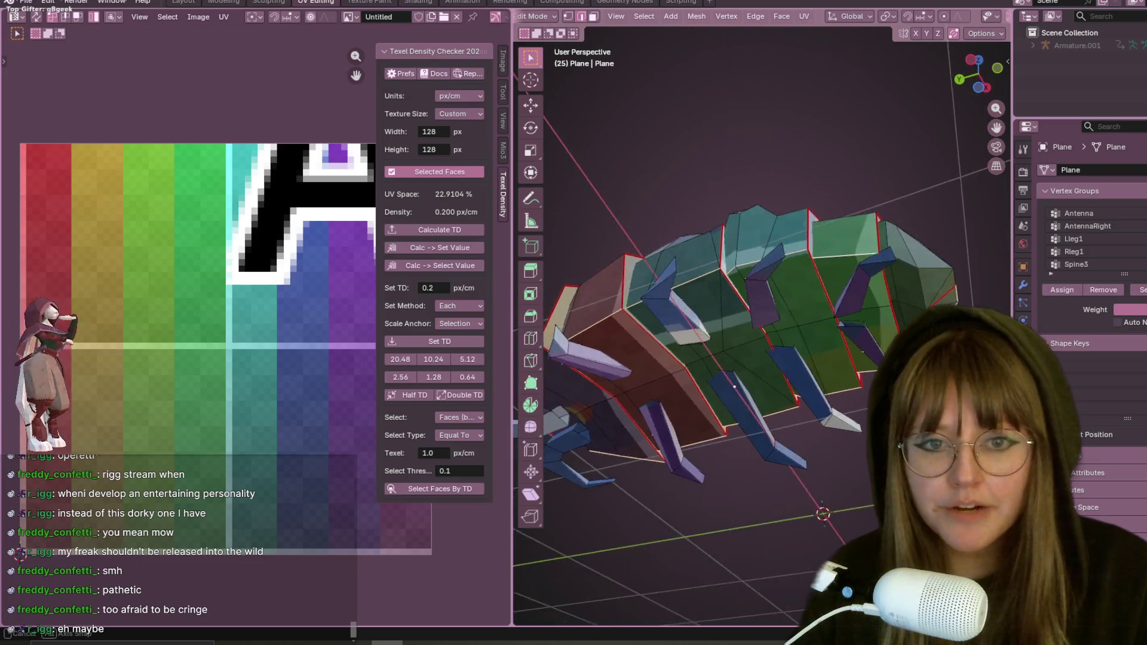
scroll(944, 274, "up", 4)
scroll(896, 261, "down", 3)
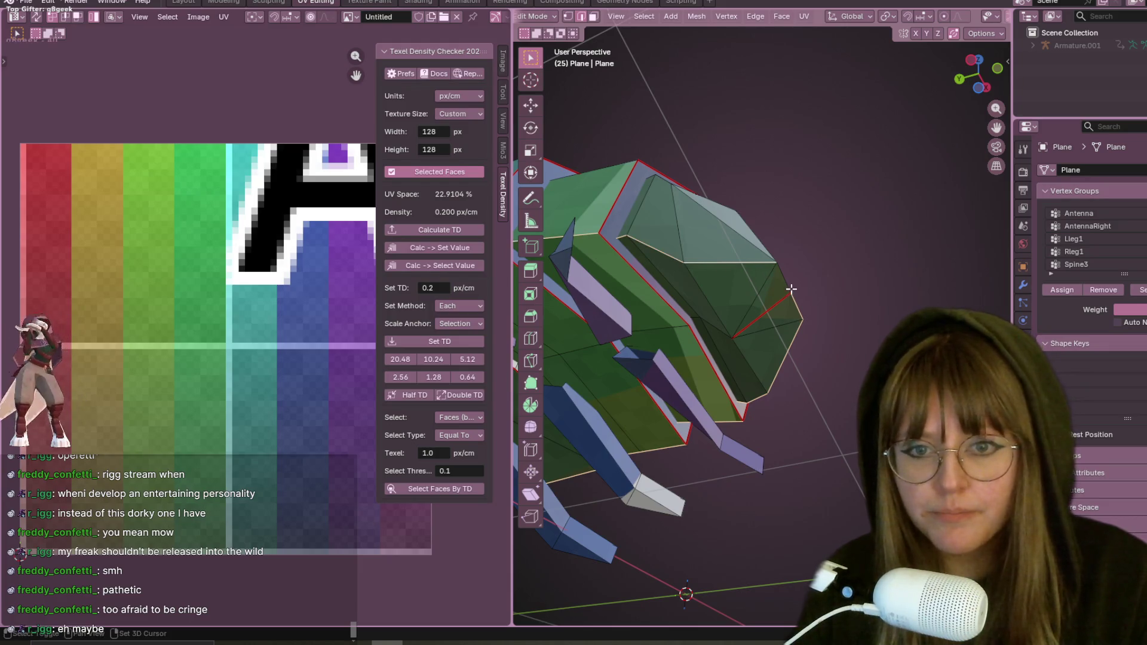
right_click(782, 235)
left_click(770, 430)
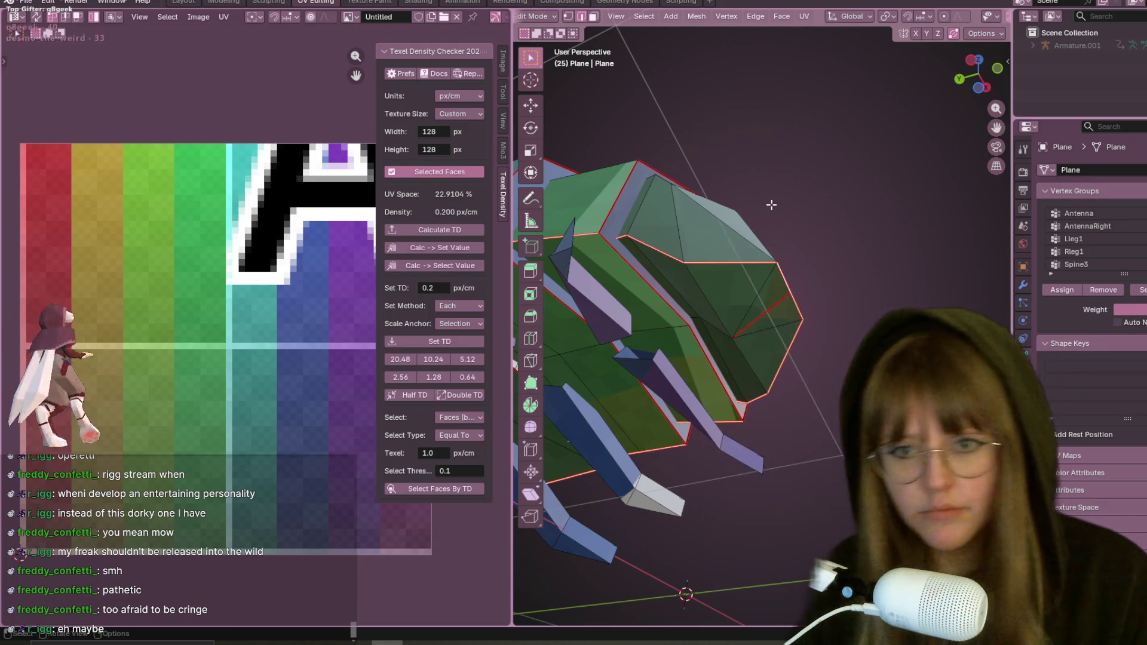
scroll(788, 214, "down", 5)
scroll(793, 207, "up", 1)
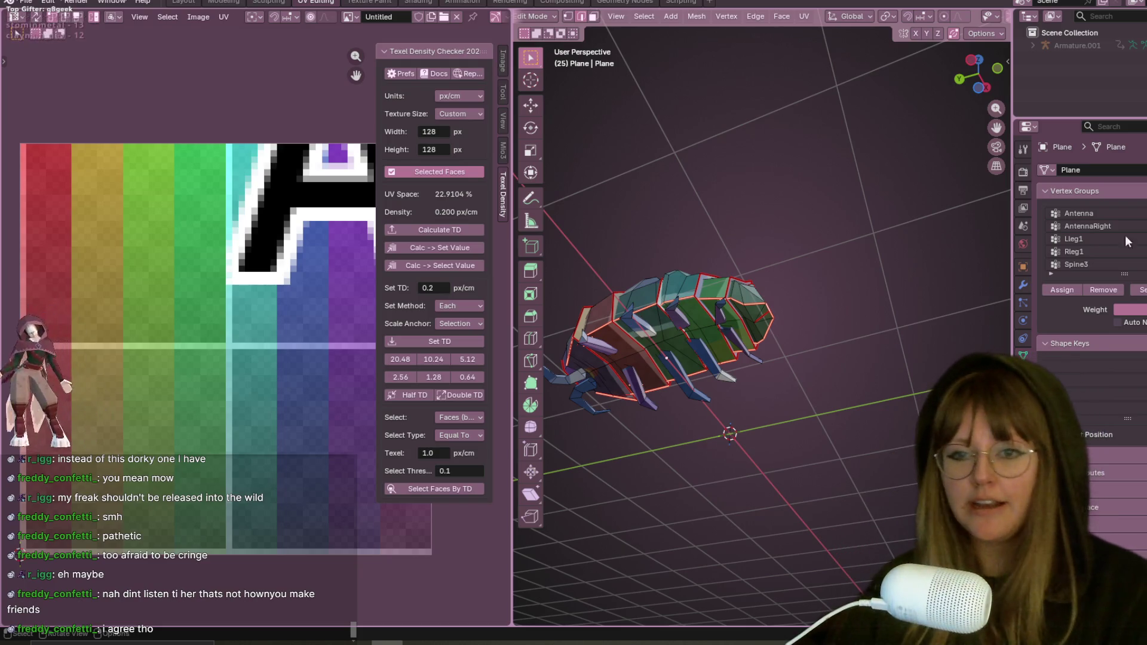
Step: Select all faces and unwrap the whole pillbug mesh onto the 128×128 texture
mouse_move(679, 263)
middle_mouse_down()
mouse_move(754, 378)
mouse_move(762, 417)
middle_mouse_up()
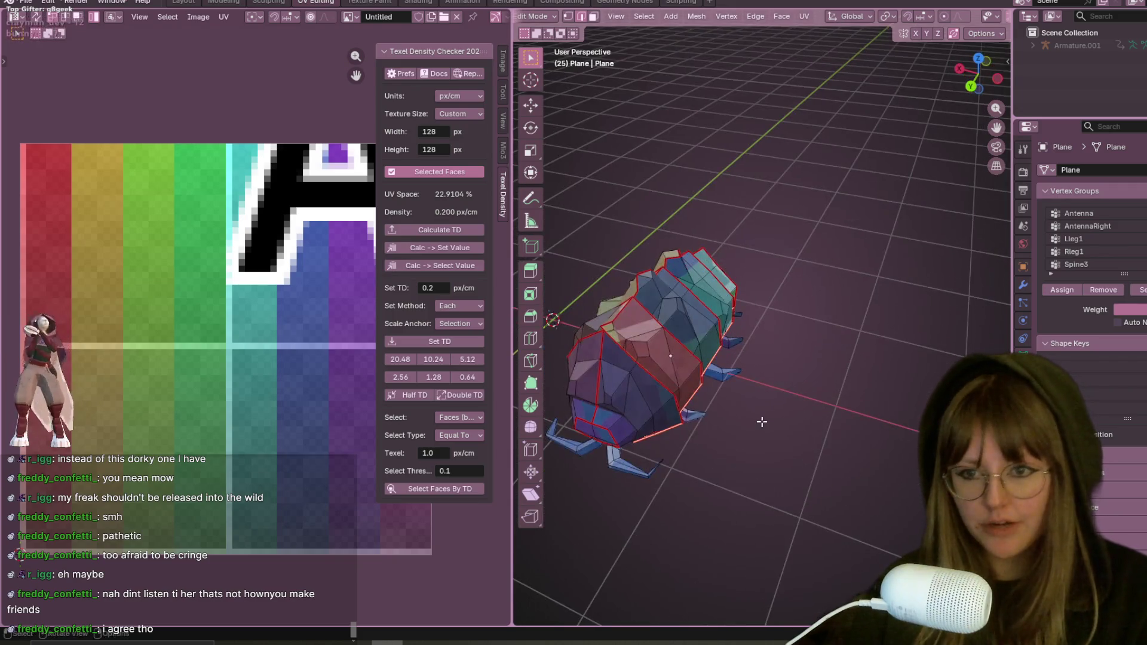
key("a")
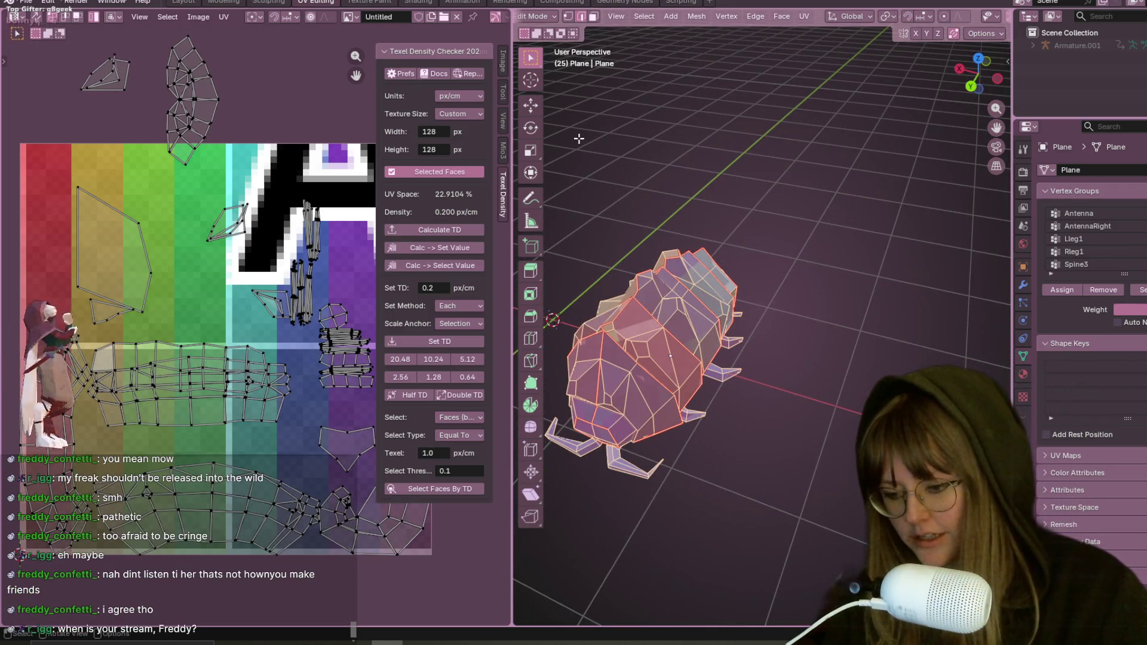
key("u")
left_click(695, 178)
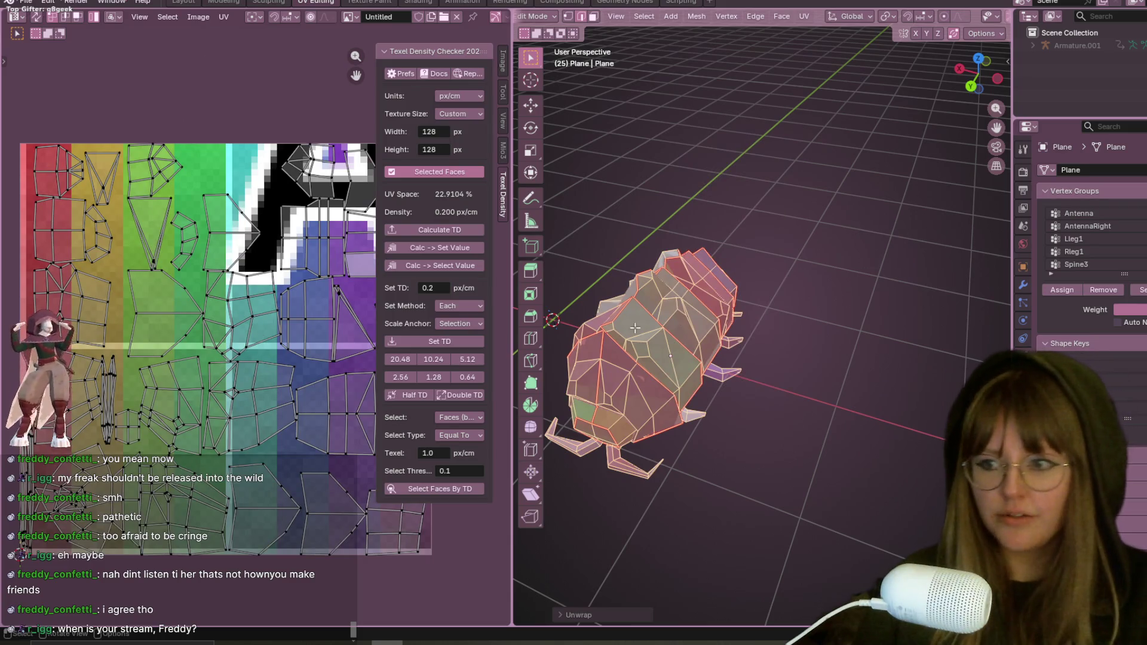
key("a")
Step: Inspect the checker texture on the model, then reselect all faces and pick the triangular UV island
mouse_move(948, 317)
middle_mouse_down()
mouse_move(684, 461)
mouse_move(683, 418)
middle_mouse_up()
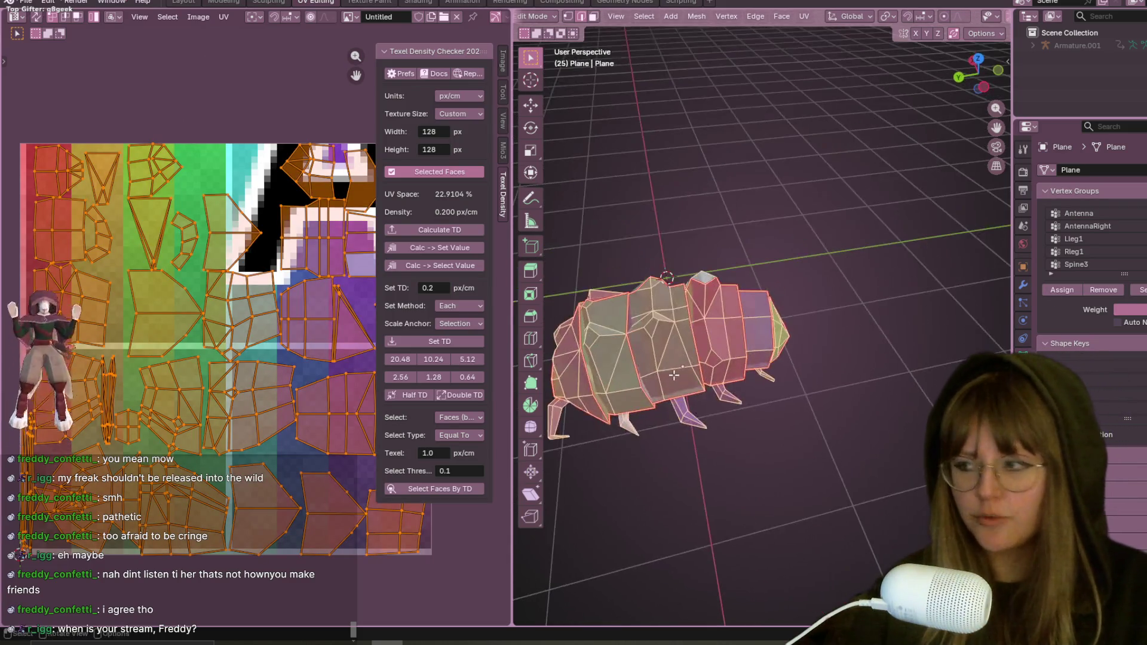
scroll(683, 371, "up", 3)
mouse_move(705, 345)
middle_mouse_down()
mouse_move(811, 338)
mouse_move(810, 357)
middle_mouse_up()
left_click(803, 134)
scroll(806, 198, "up", 5)
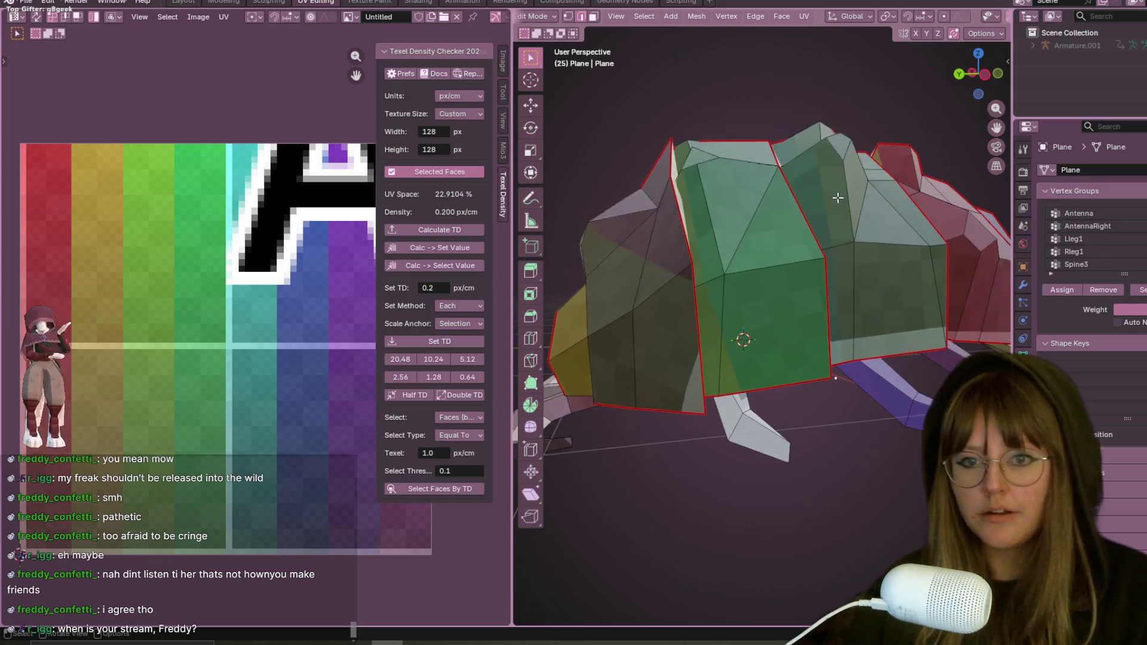
middle_click_drag(807, 221, 765, 315)
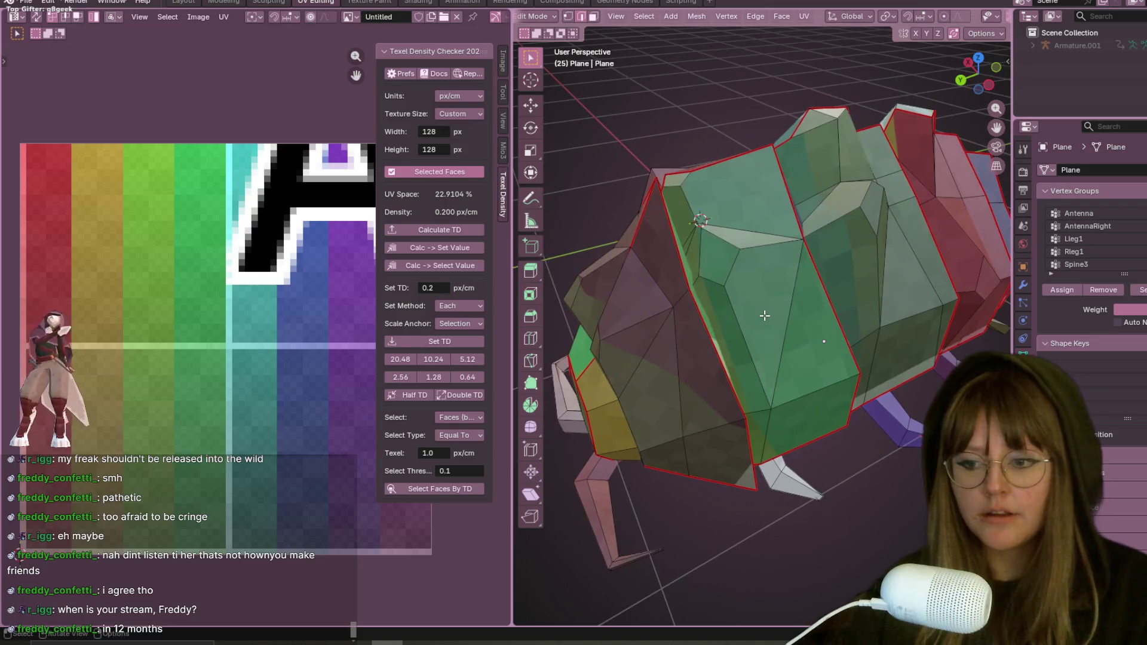
key("a")
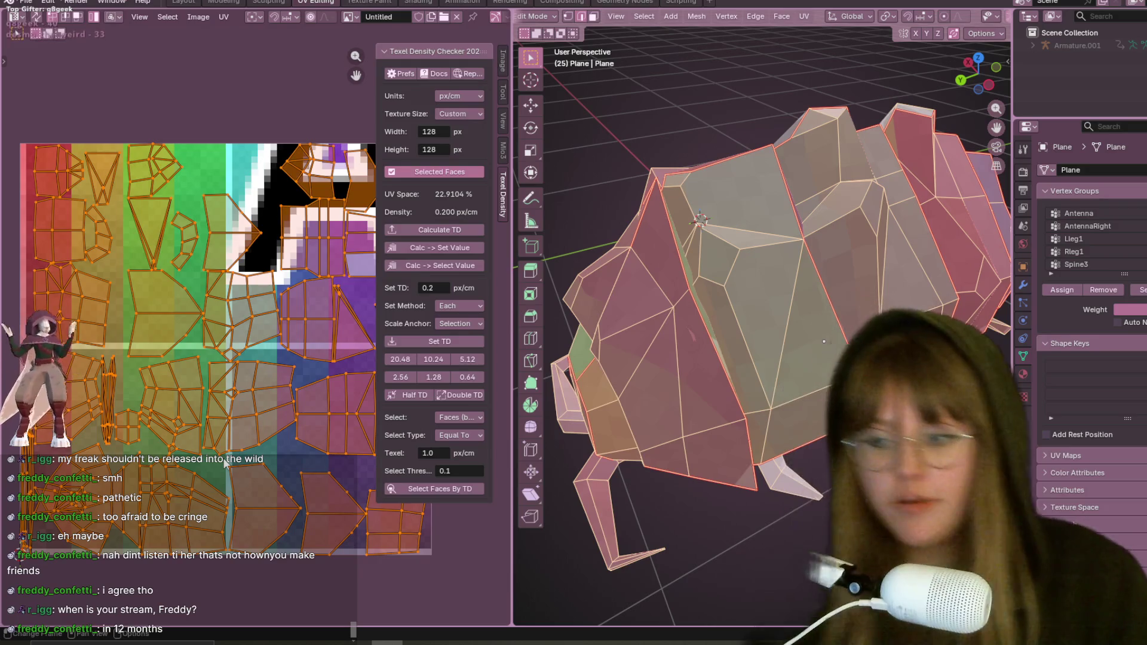
left_click(145, 207)
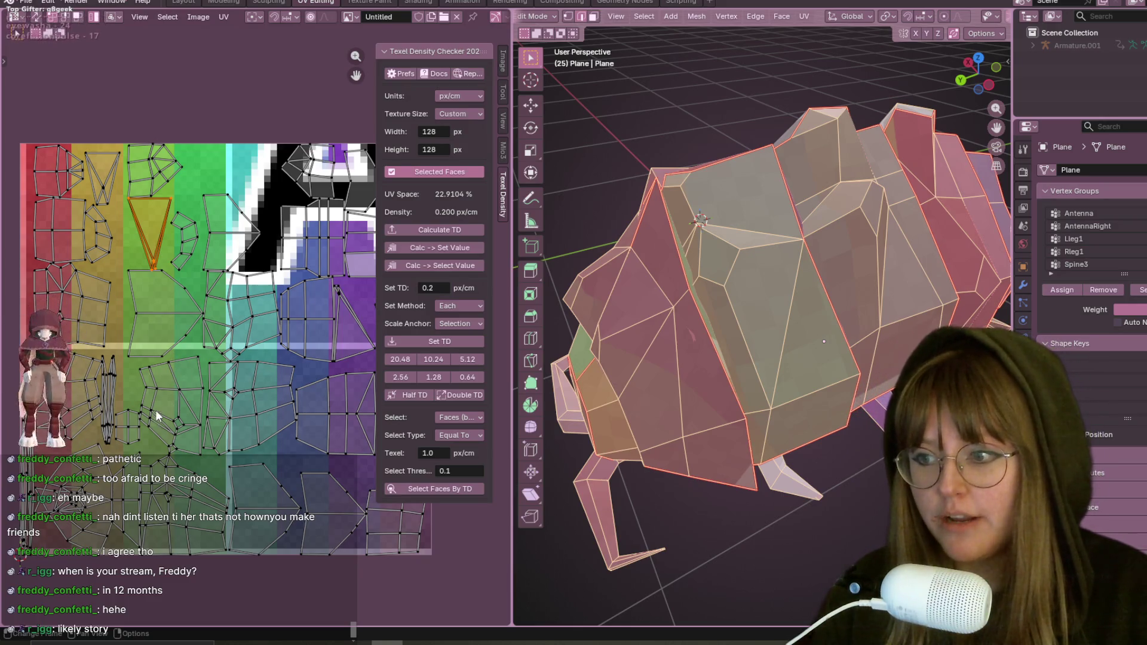
Step: Park the two thin vertical strip islands side by side above the texture square
left_click(115, 388)
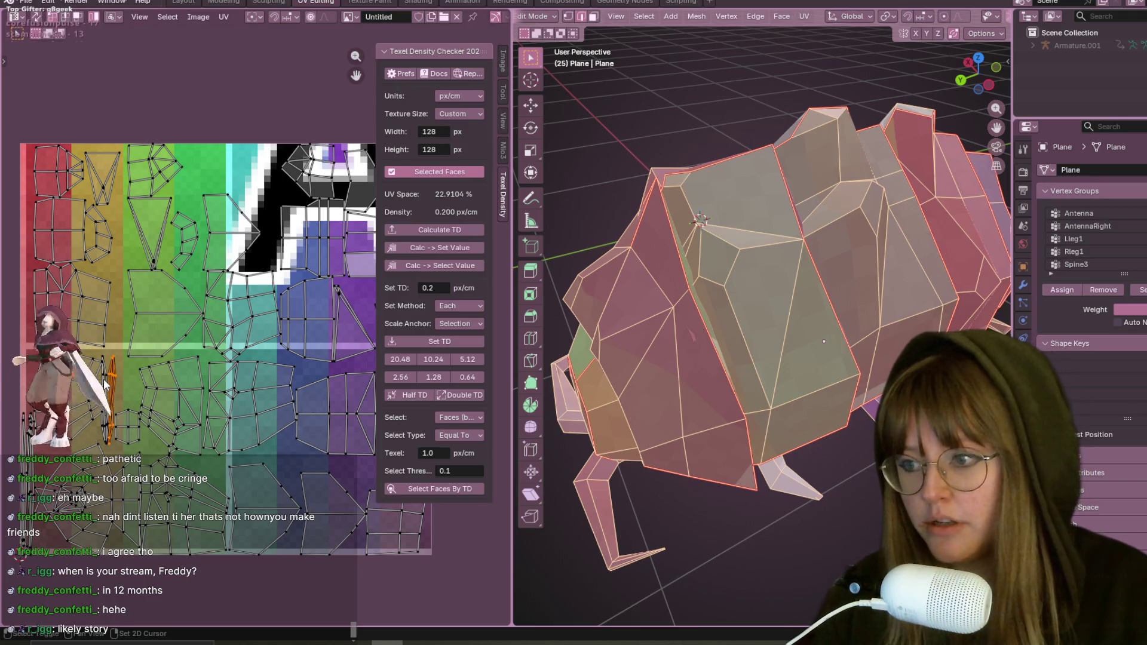
scroll(226, 322, "down", 1)
middle_click_drag(226, 322, 253, 355)
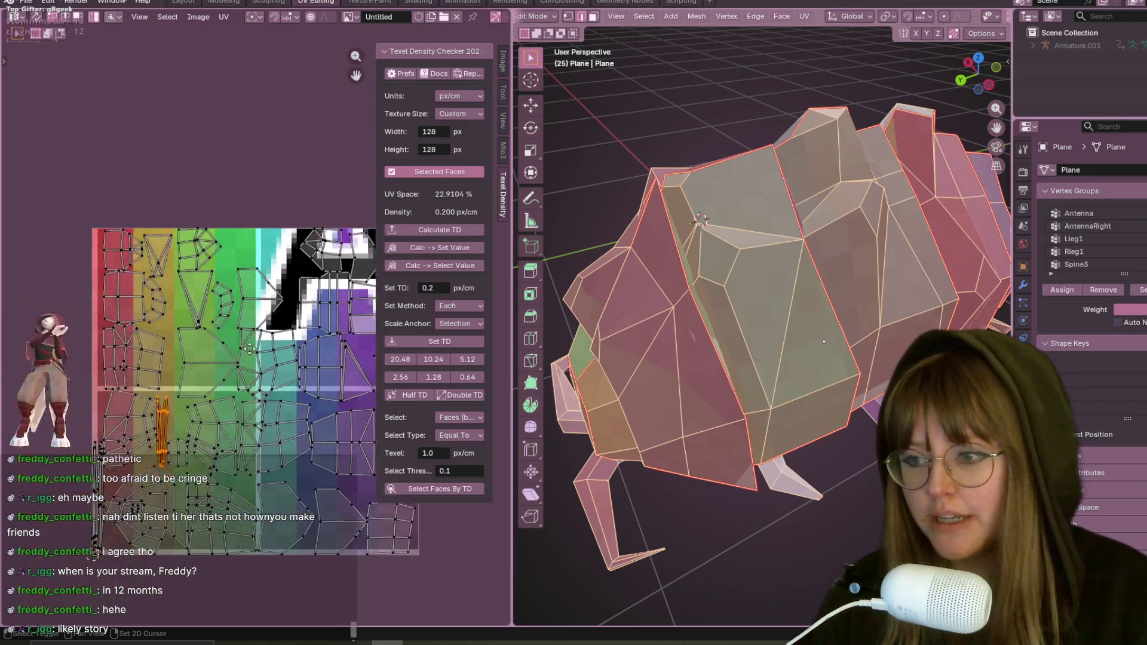
key("g")
left_click(203, 158)
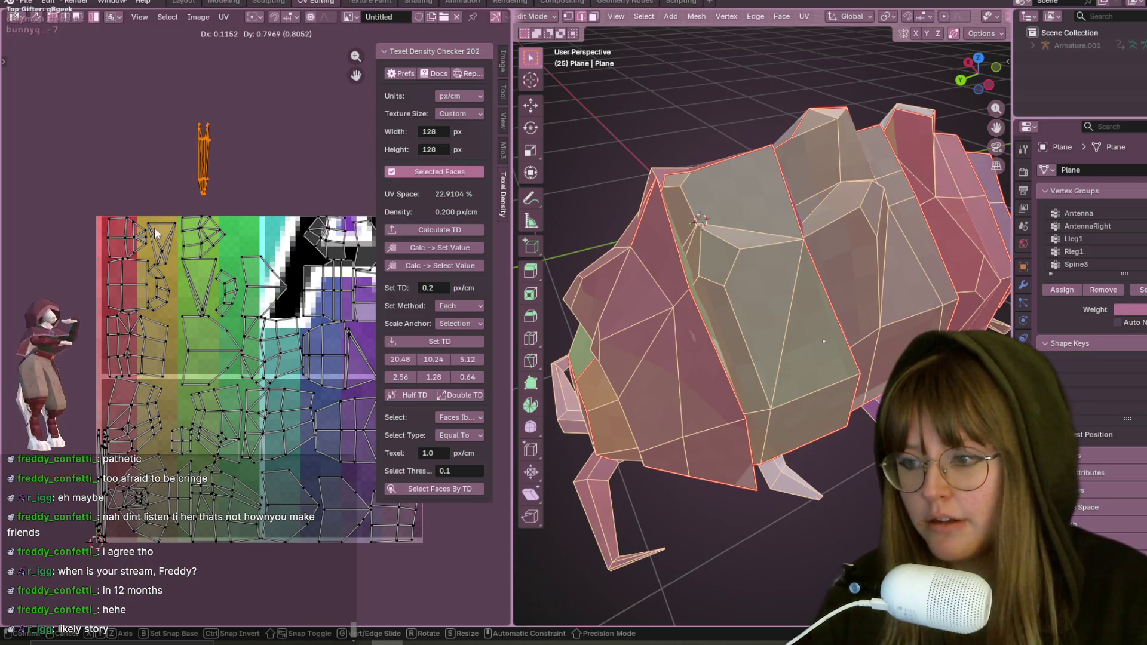
left_click(100, 483)
key("g")
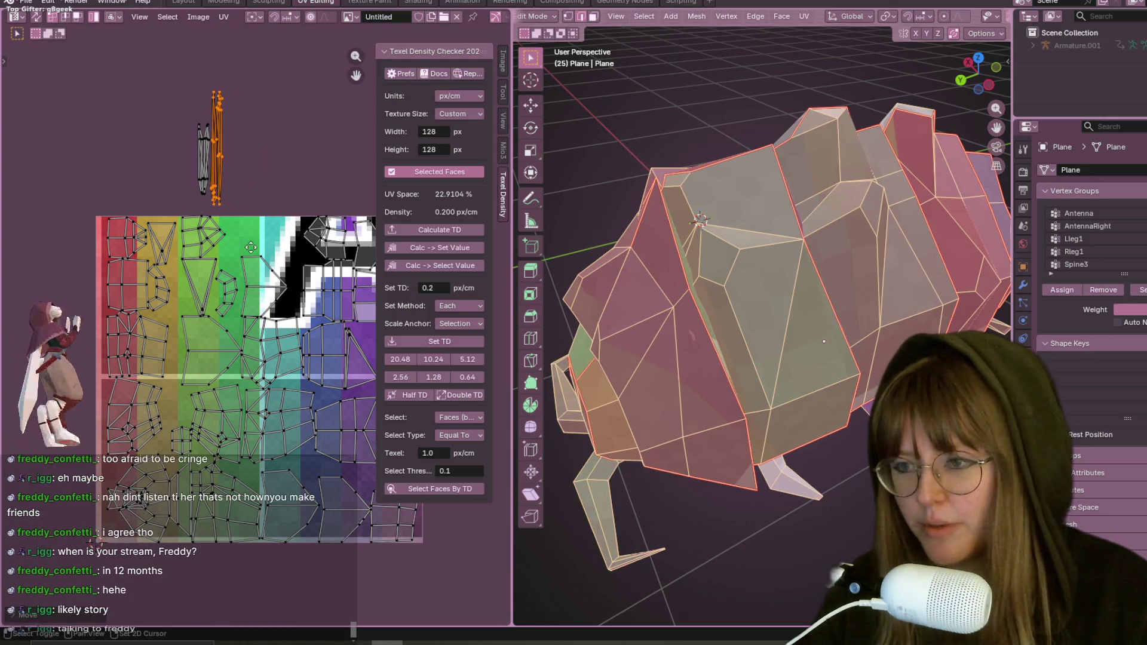
left_click(223, 136)
Step: Fit another thin strip island into the upper part of the UV layout
middle_click_drag(252, 249, 157, 225)
middle_click_drag(150, 298, 185, 296)
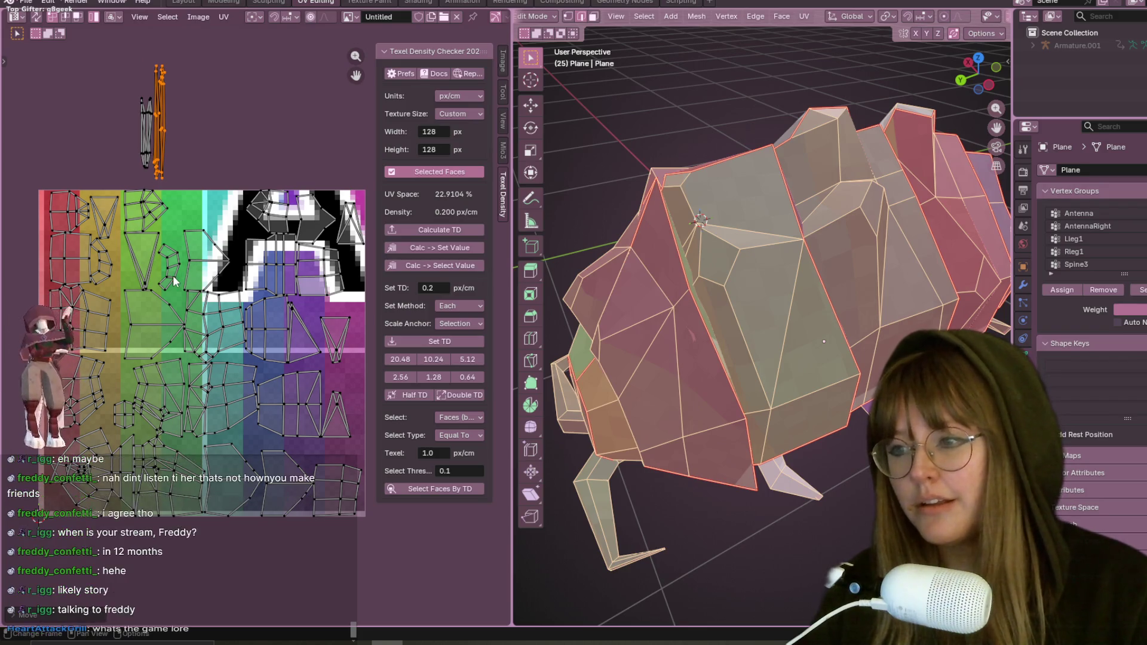
key("g")
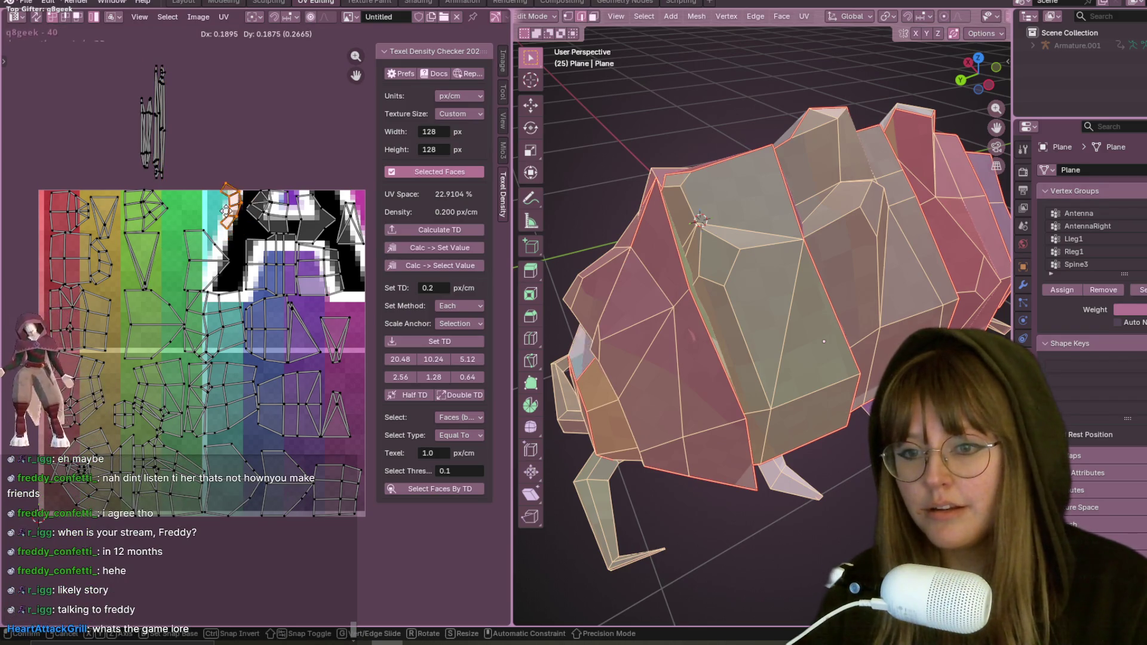
left_click(222, 210)
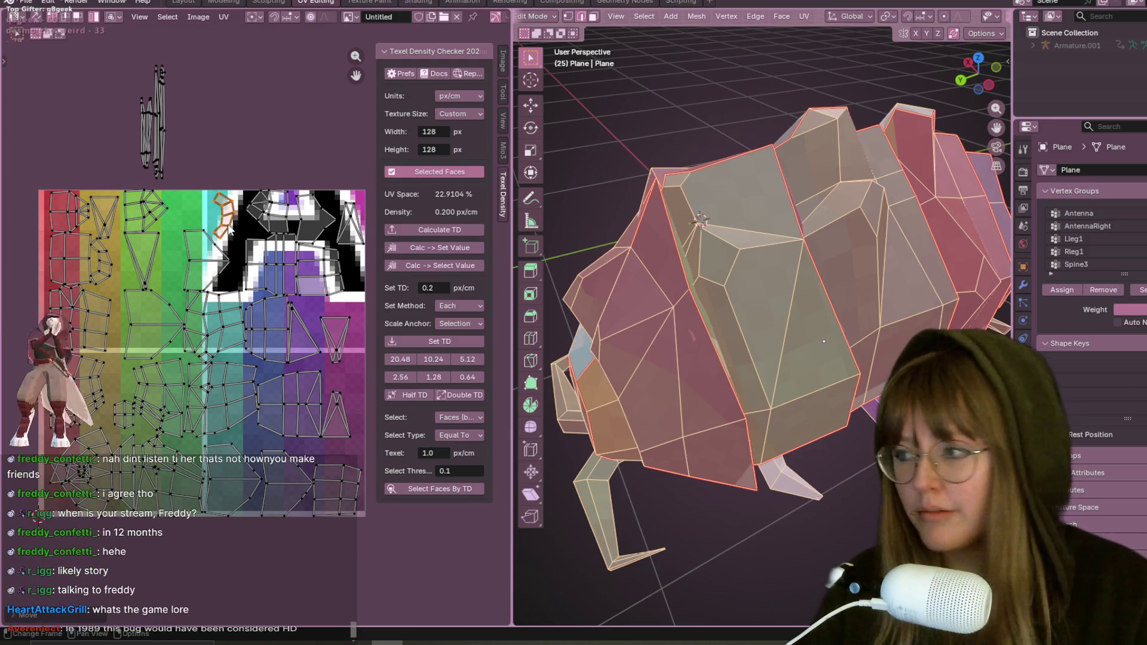
scroll(231, 227, "down", 1)
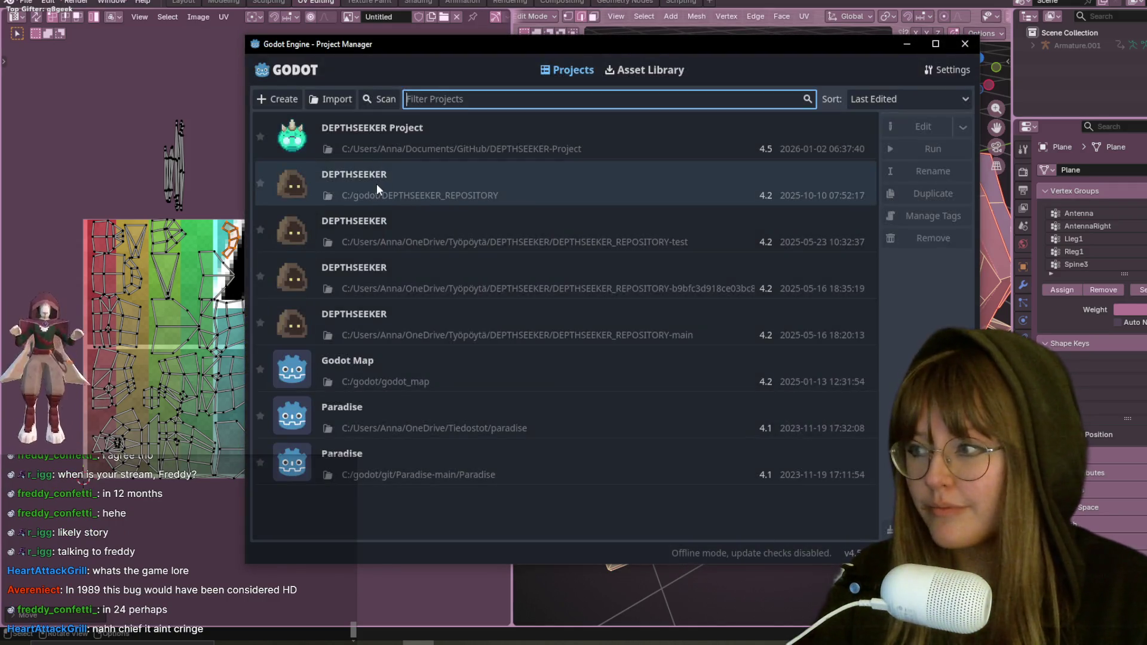
Step: Open the DEPTHSEEKER Project, run the game, play it, then pause with Esc
double_click(490, 146)
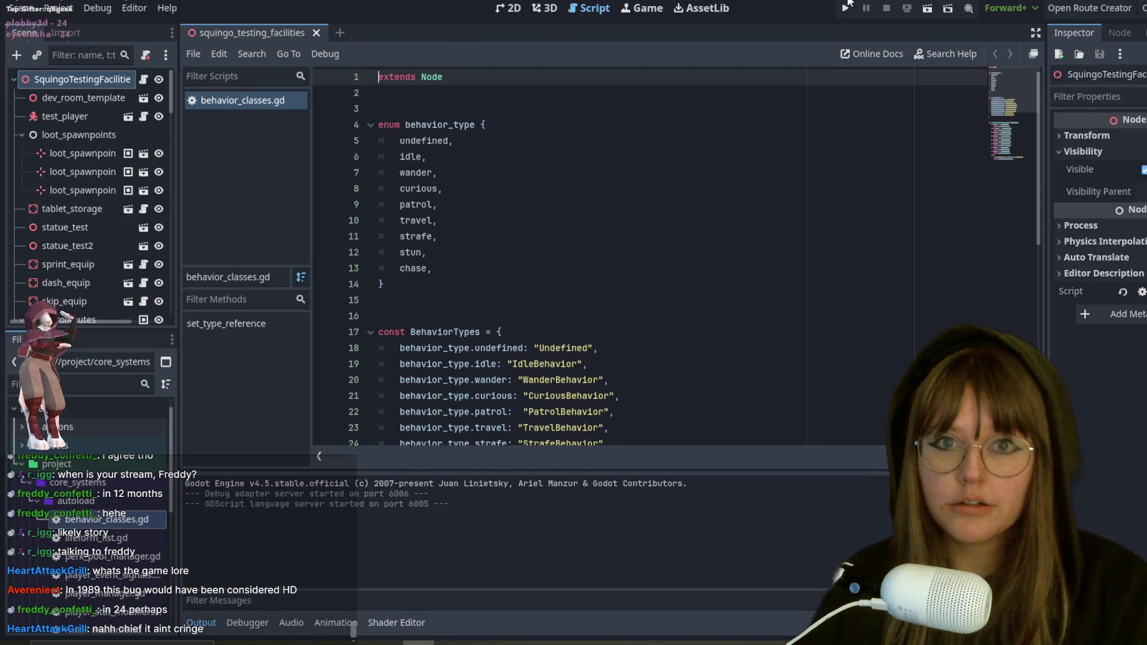
left_click(844, 8)
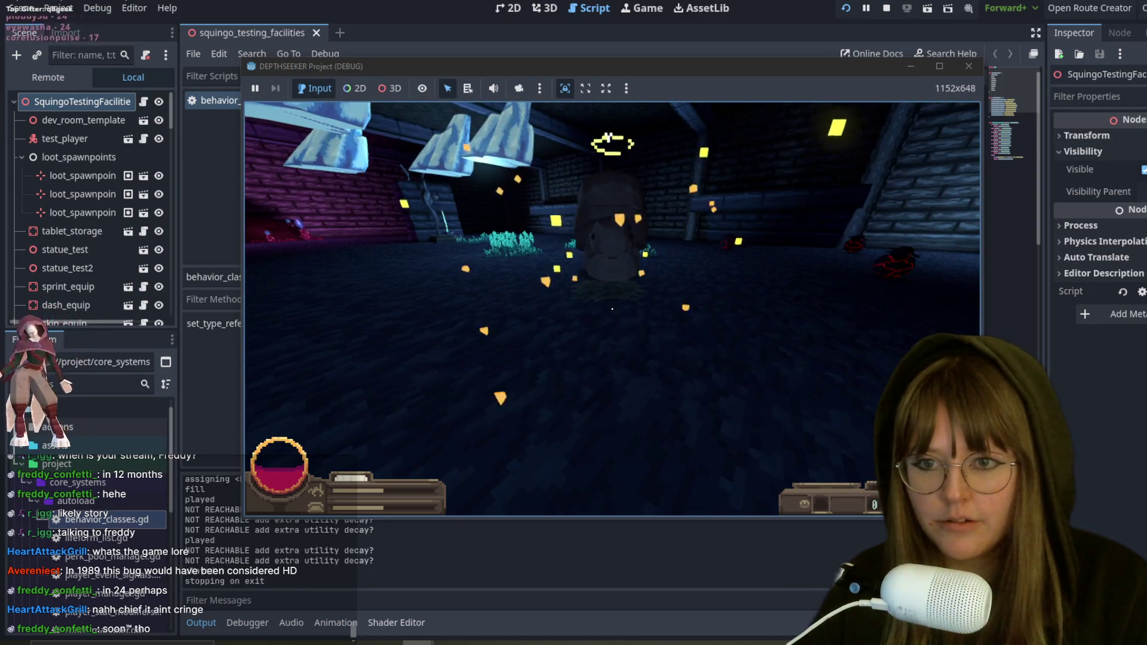
key("Escape")
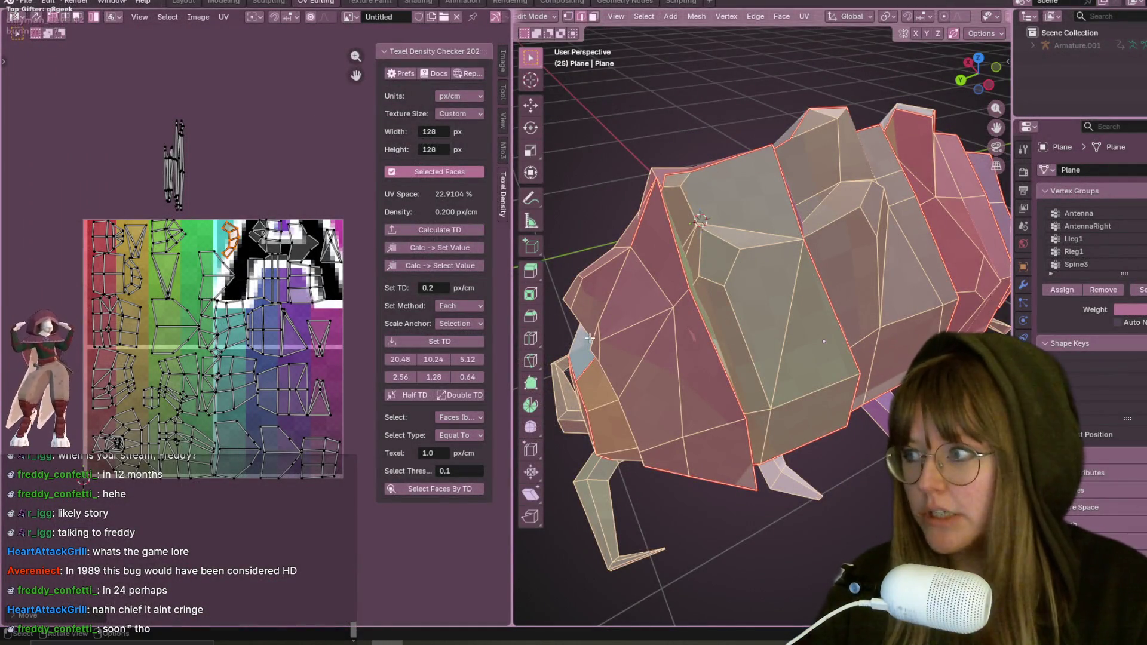
Step: Move a lower-middle UV island to test where it lands, then put it back
scroll(788, 355, "down", 3)
scroll(893, 304, "up", 2)
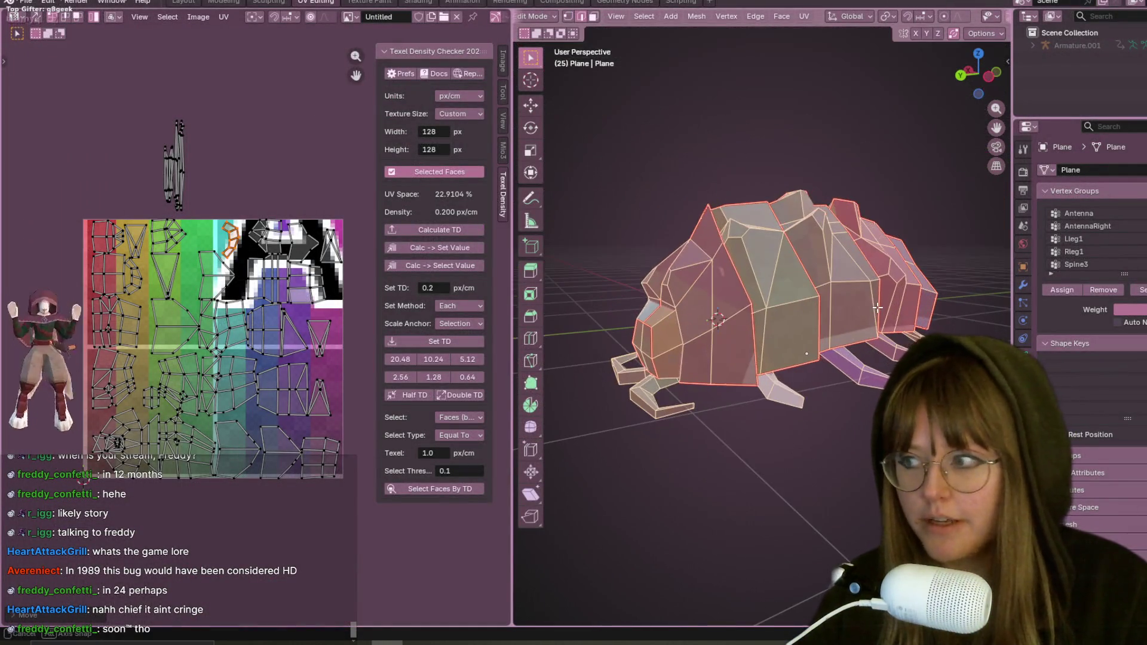
scroll(893, 303, "up", 3)
scroll(202, 199, "up", 1)
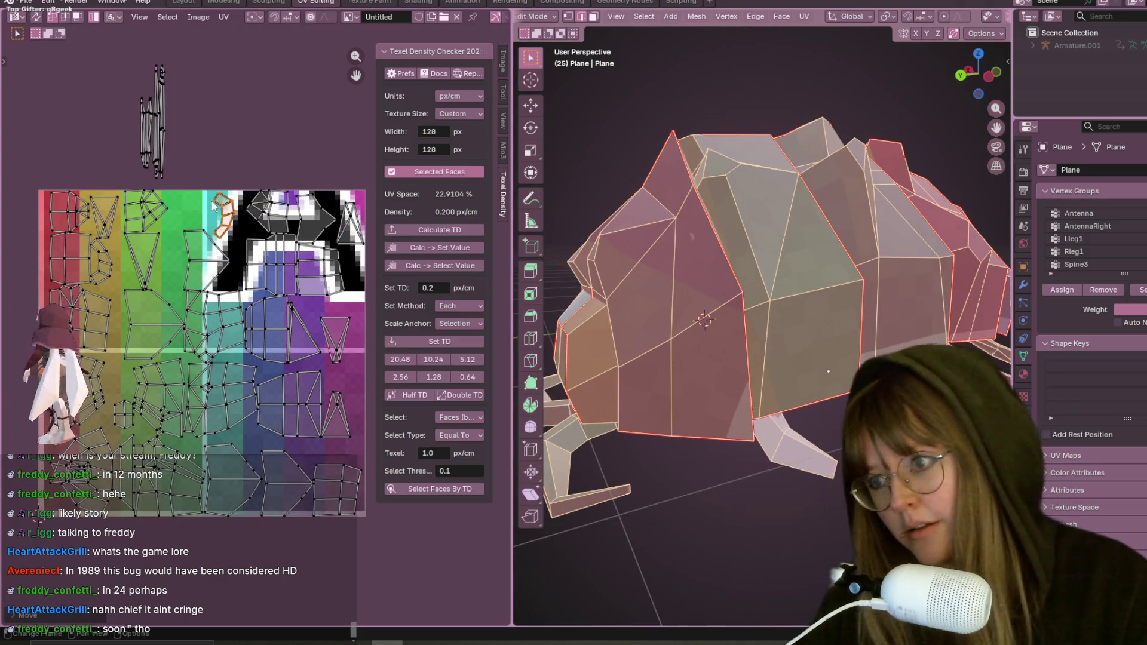
left_click(201, 402)
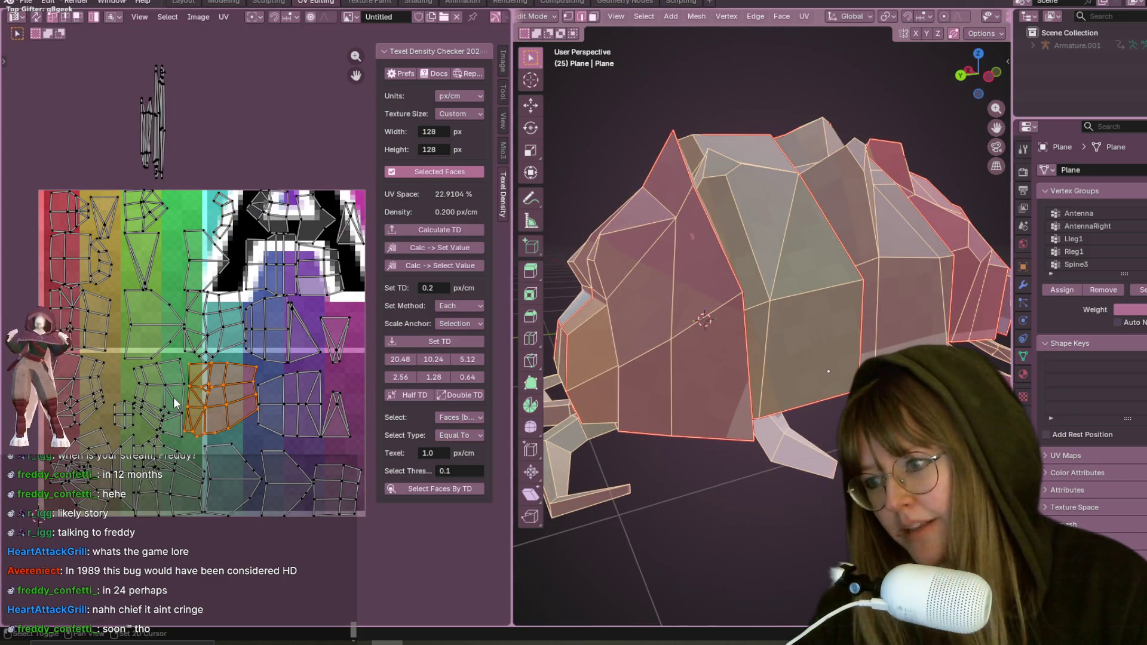
key("g")
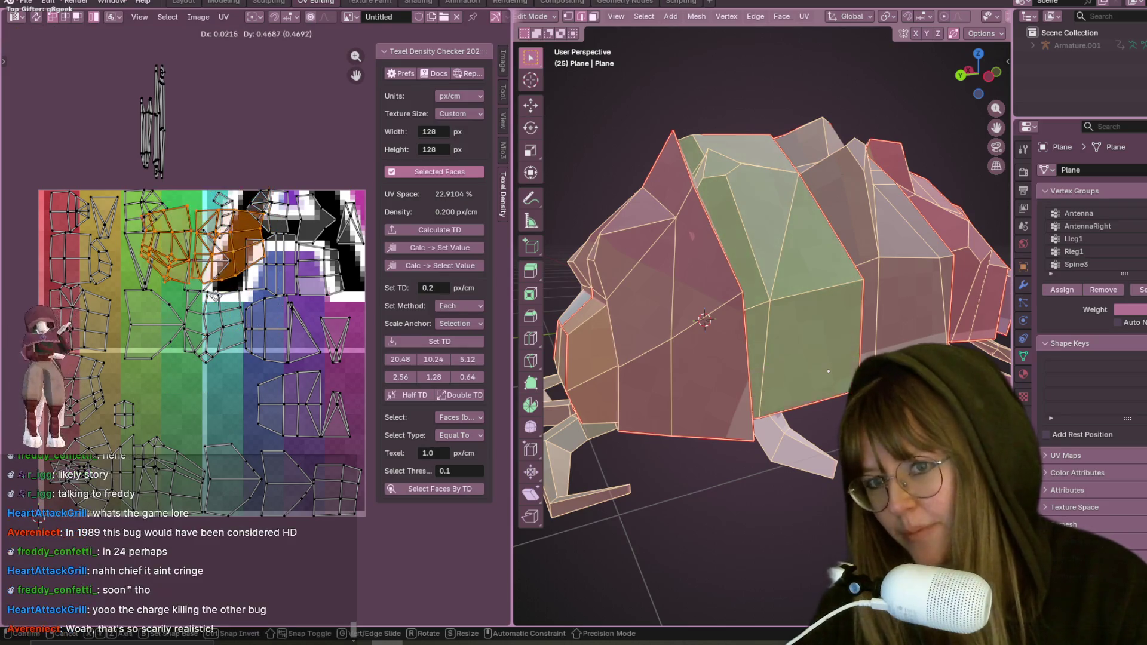
left_click(192, 444)
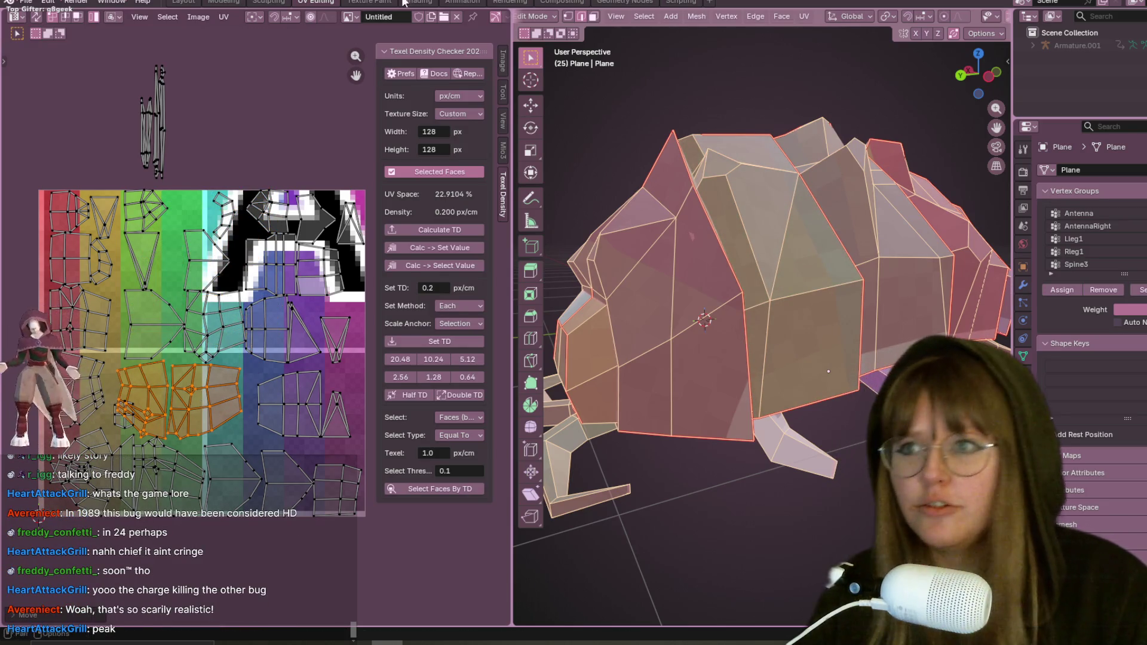
Step: Switch to the Animation workspace, deselect all faces, and return the pillbug to Object Mode
left_click(472, 3)
left_click(692, 255)
scroll(967, 17, "down", 2)
left_click(382, 16)
left_click(384, 34)
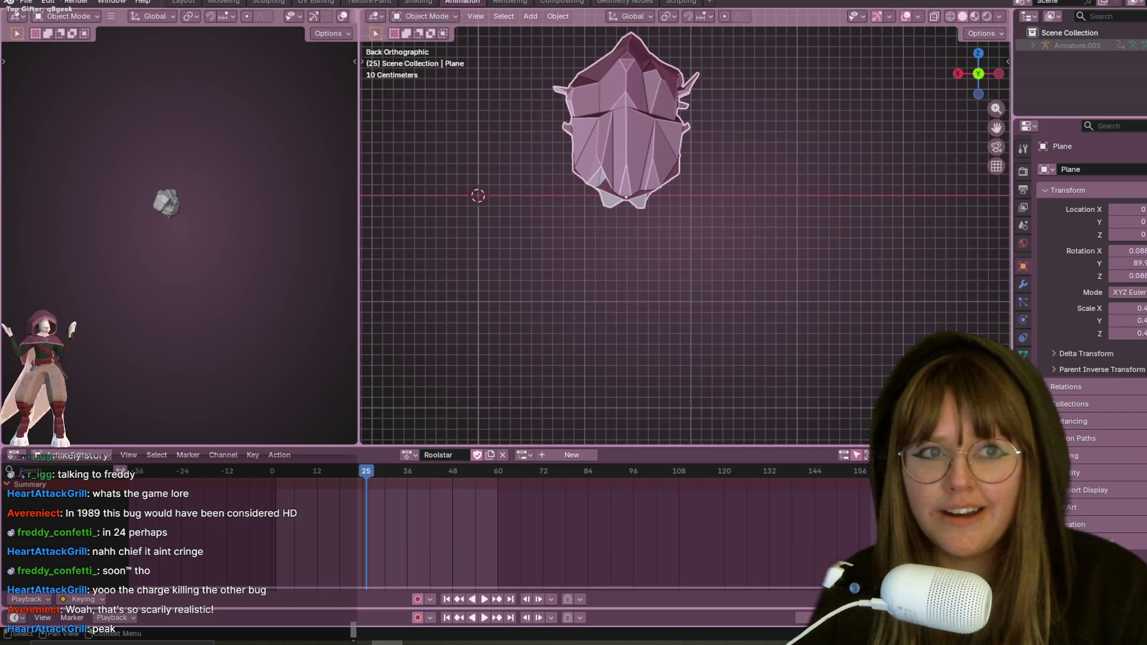
Step: Orbit the viewport to see the posed pillbug in perspective
mouse_move(912, 146)
middle_mouse_down()
mouse_move(780, 115)
mouse_move(763, 177)
mouse_move(773, 275)
mouse_move(754, 220)
middle_mouse_up()
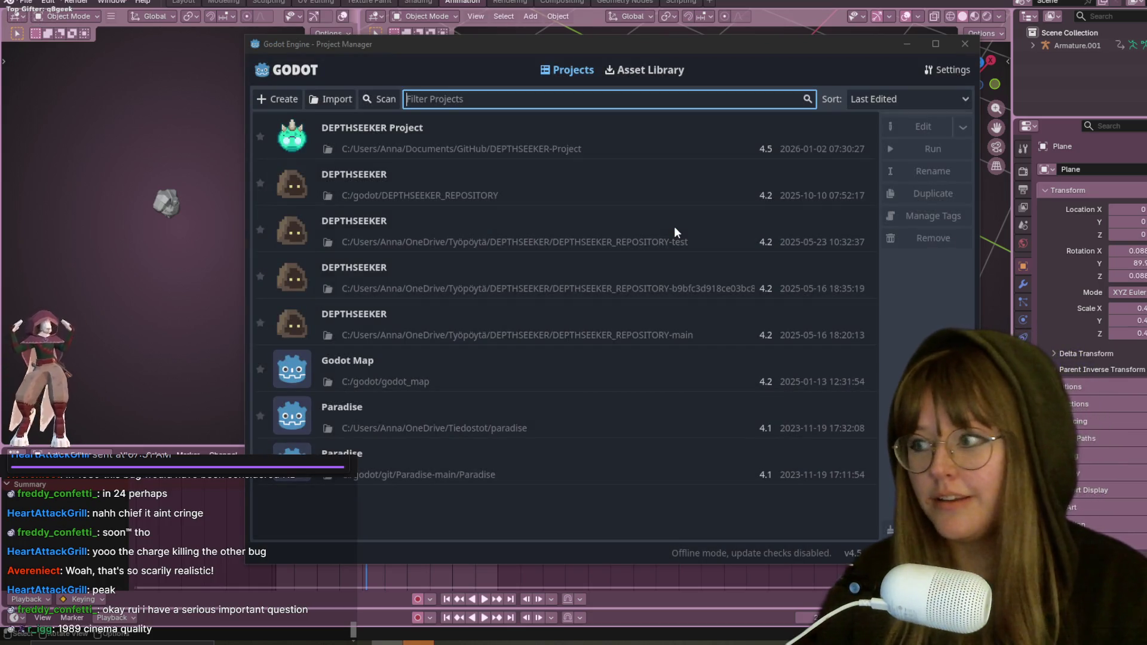
Step: Open the DEPTHSEEKER Project, run it, walk to the sleeping spider and attack it
left_click(635, 143)
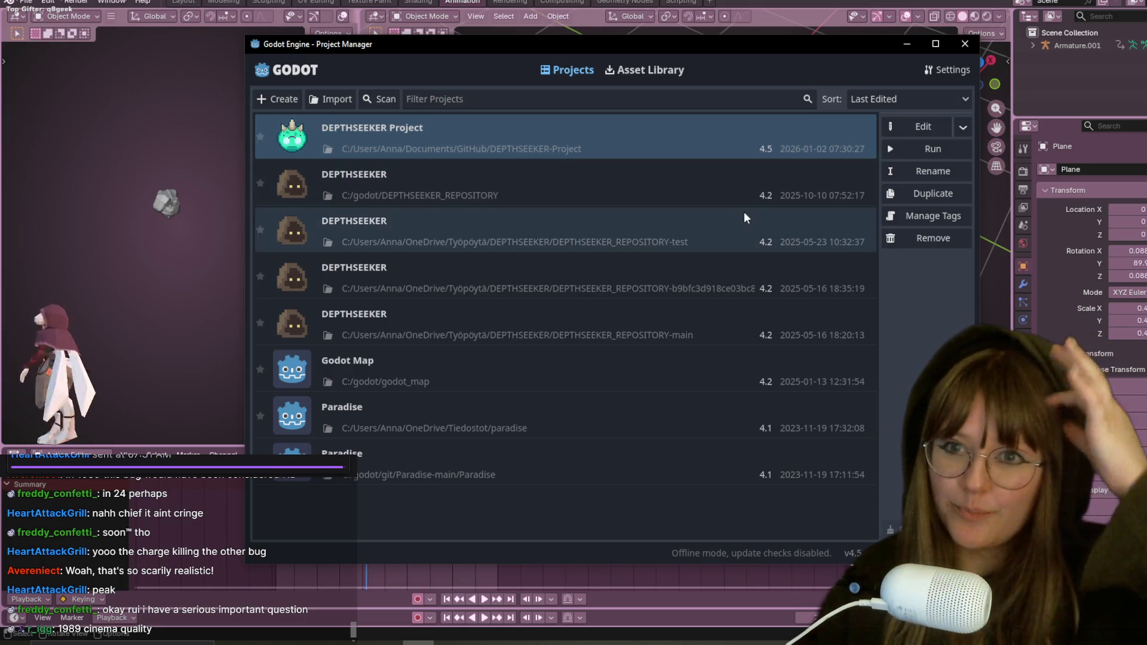
double_click(693, 138)
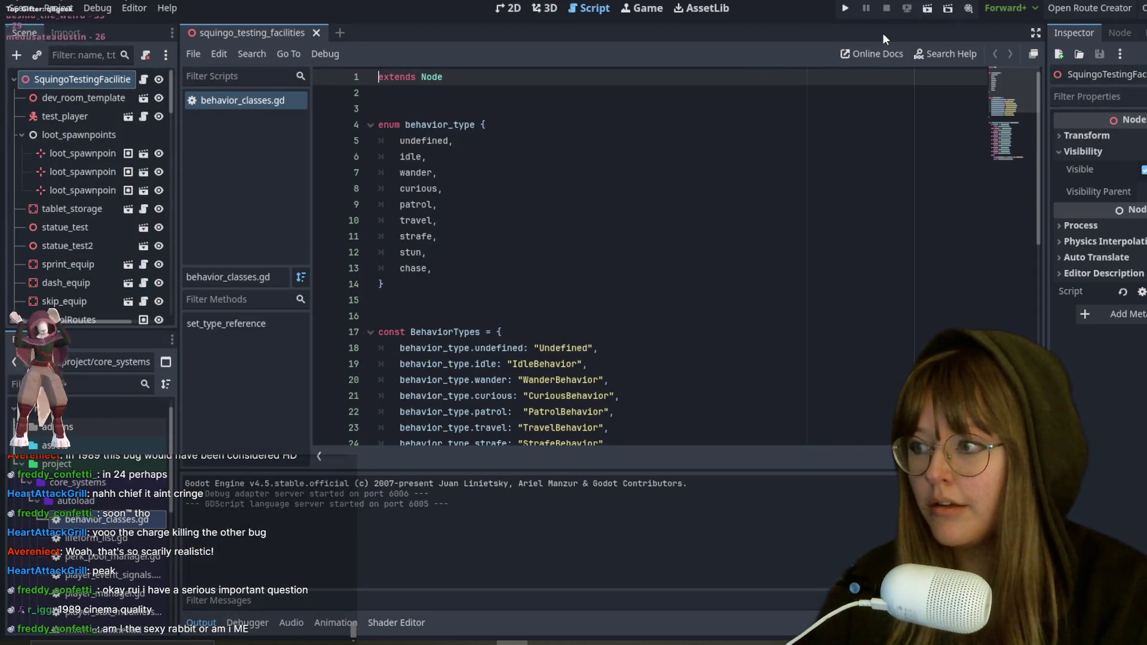
left_click(844, 8)
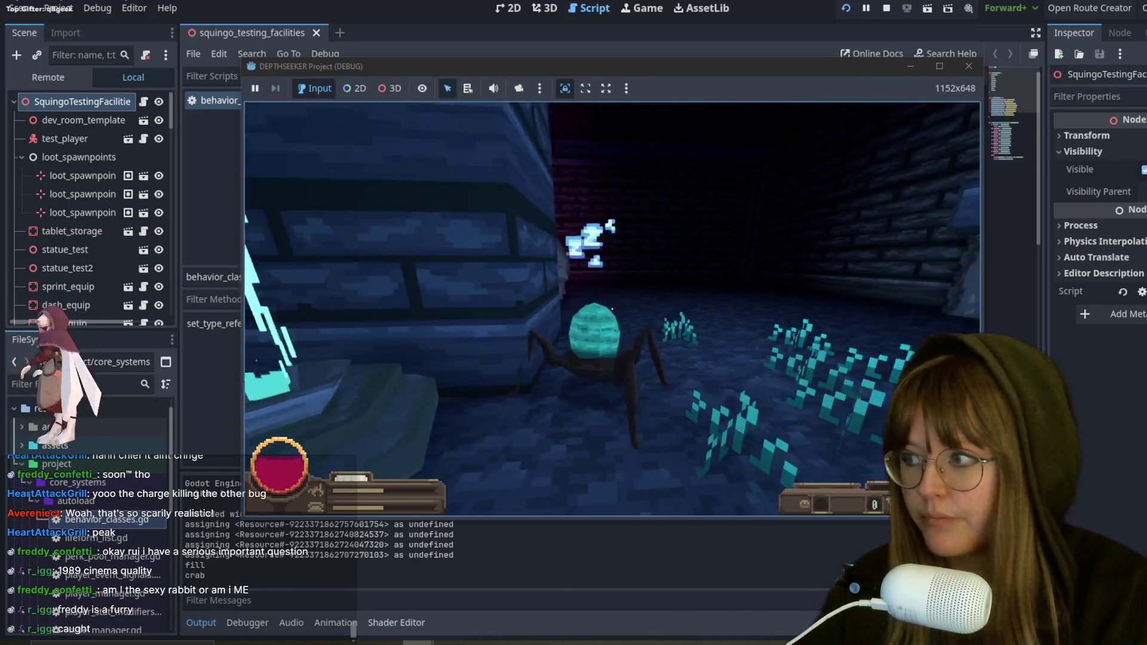
key("w")
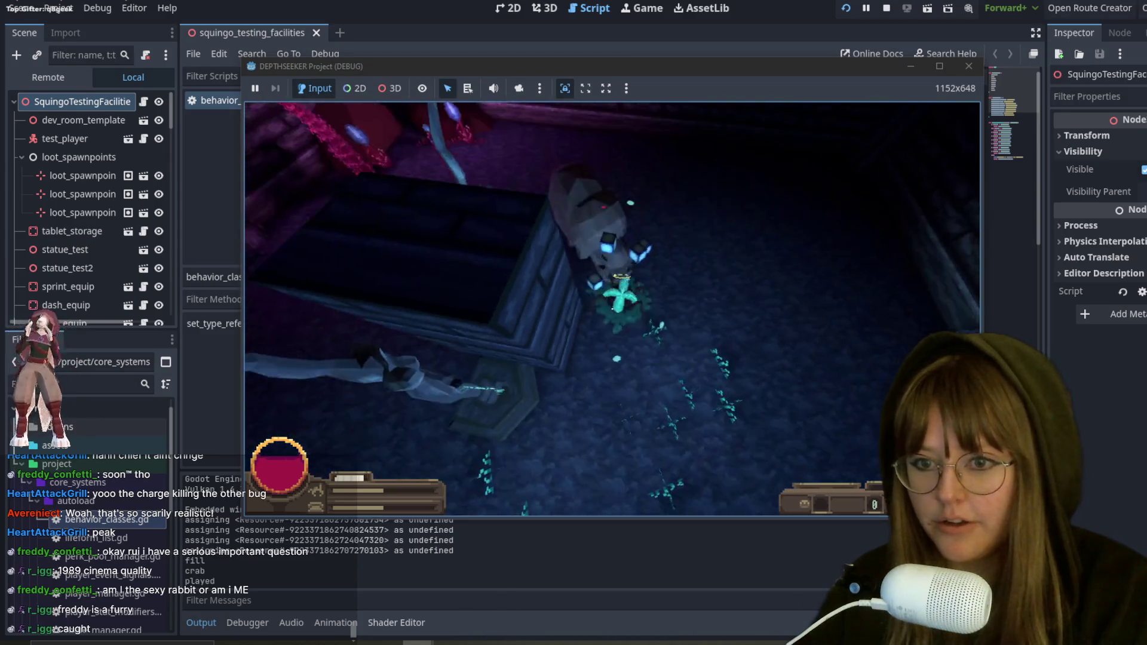
key("w")
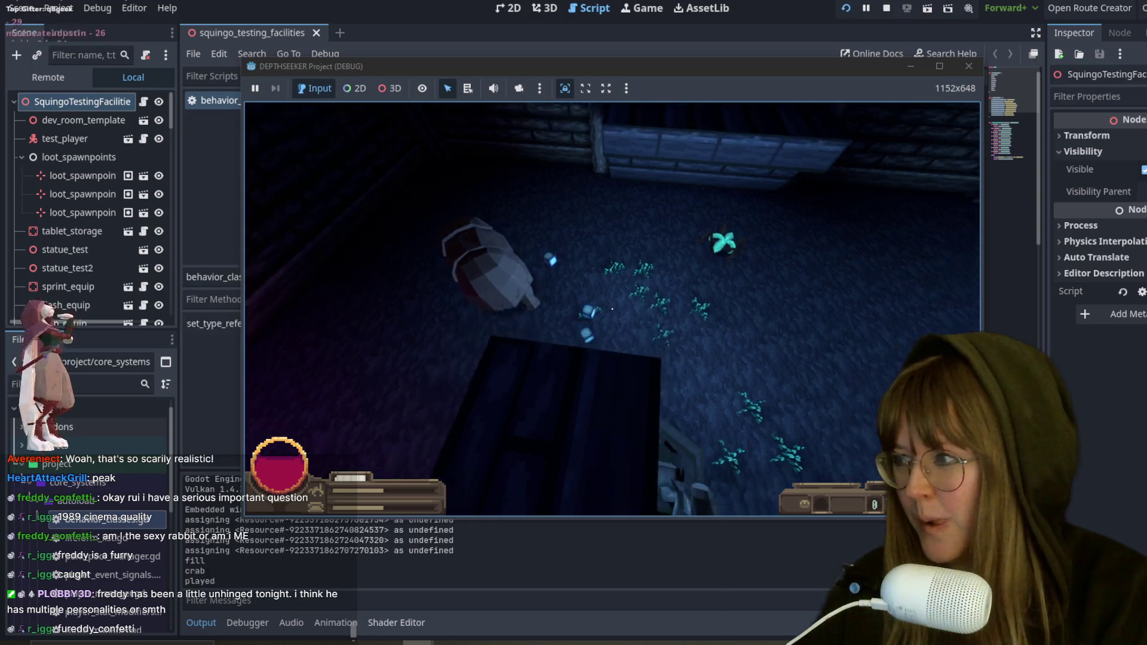
left_click(613, 309)
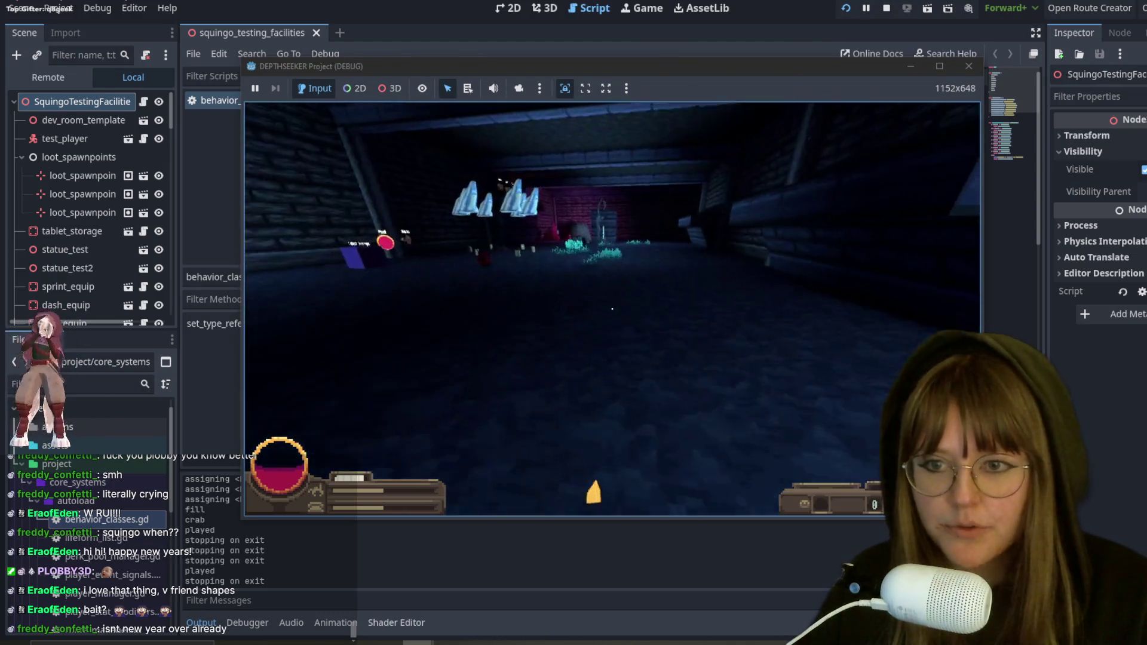
key("Escape")
Step: Quit the running game and switch back to Blender
left_click(589, 338)
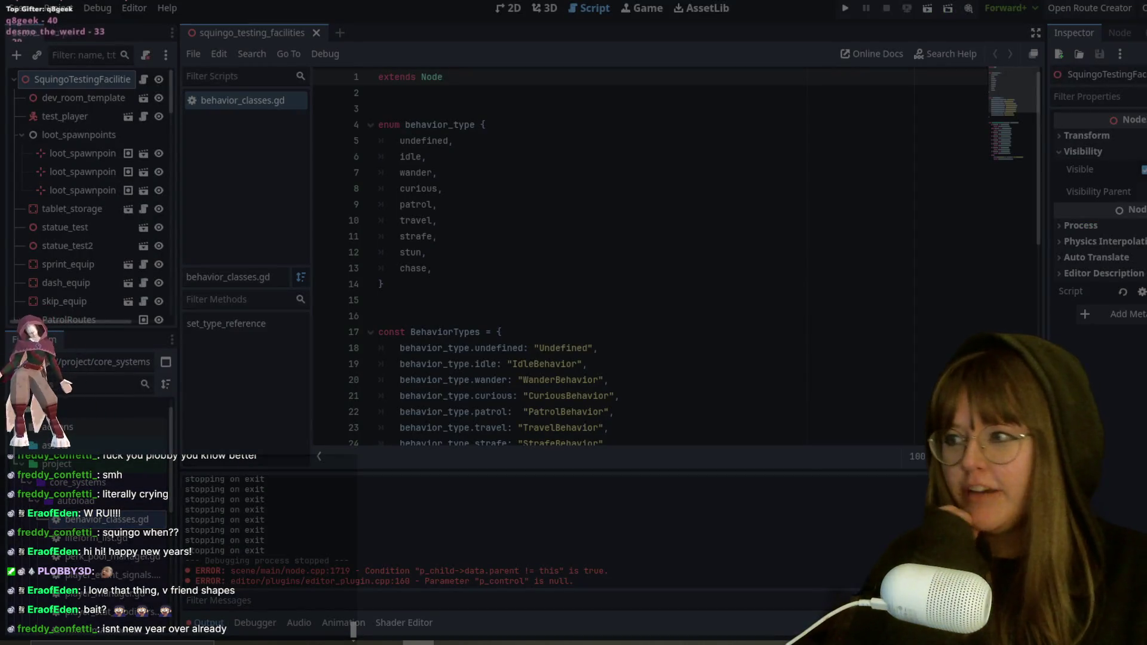
key("alt+Tab")
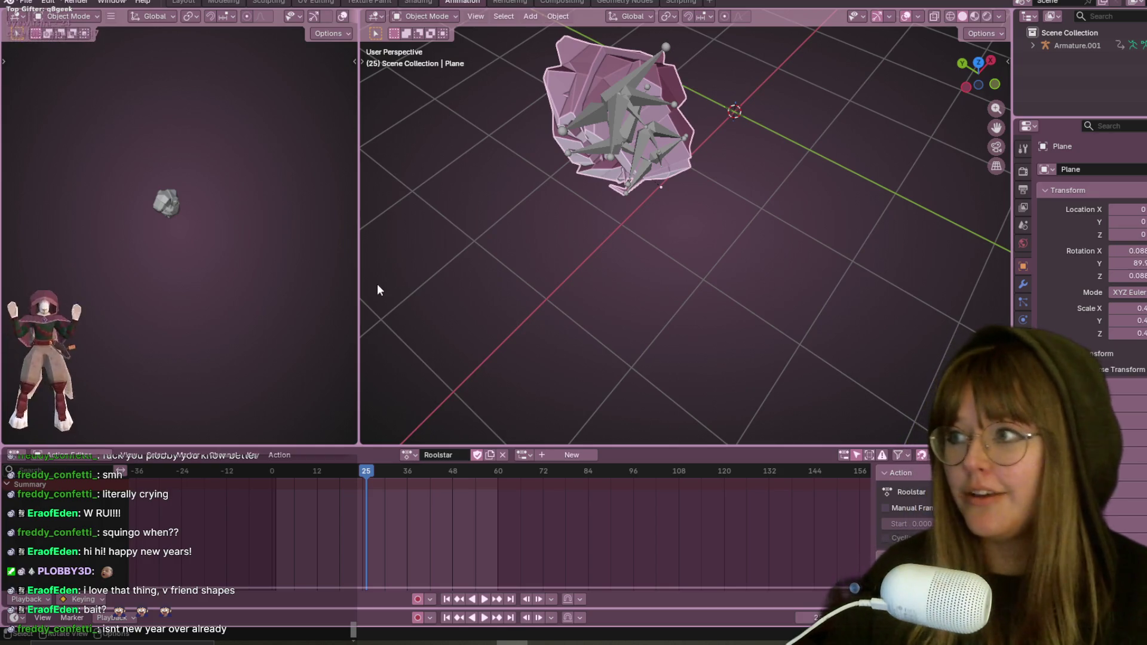
Step: Select the pillbug's armature and put it into Pose Mode with all bones selected
scroll(663, 52, "up", 1)
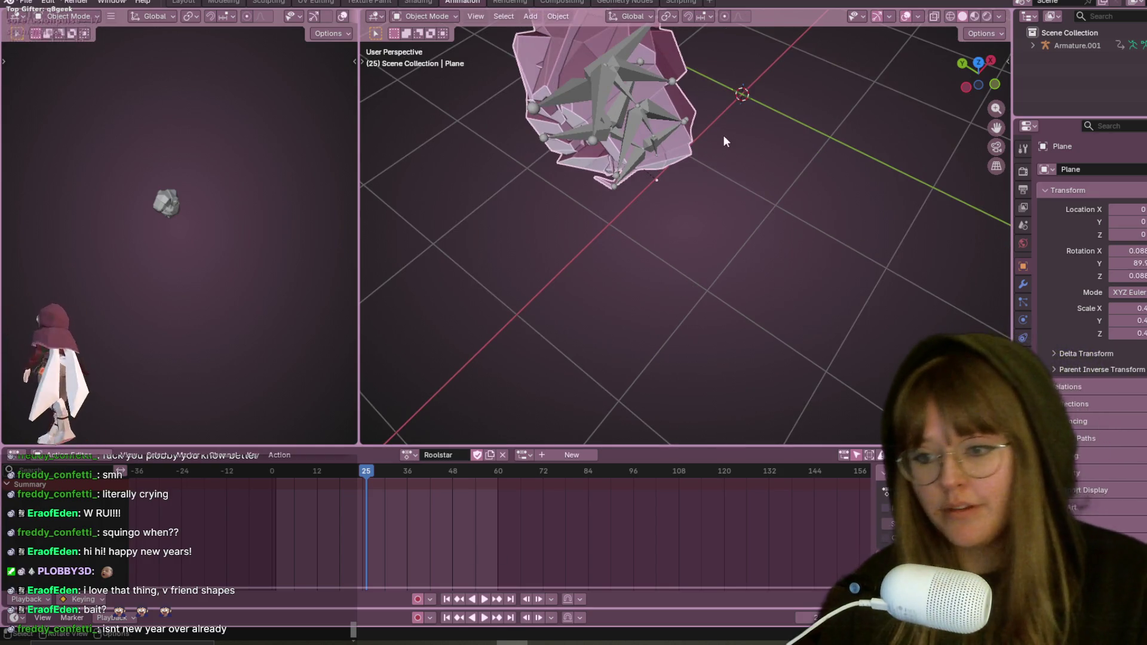
mouse_move(697, 163)
middle_mouse_down()
mouse_move(740, 135)
mouse_move(650, 117)
mouse_move(716, 140)
mouse_move(737, 236)
middle_mouse_up()
left_click(647, 94)
key("Tab")
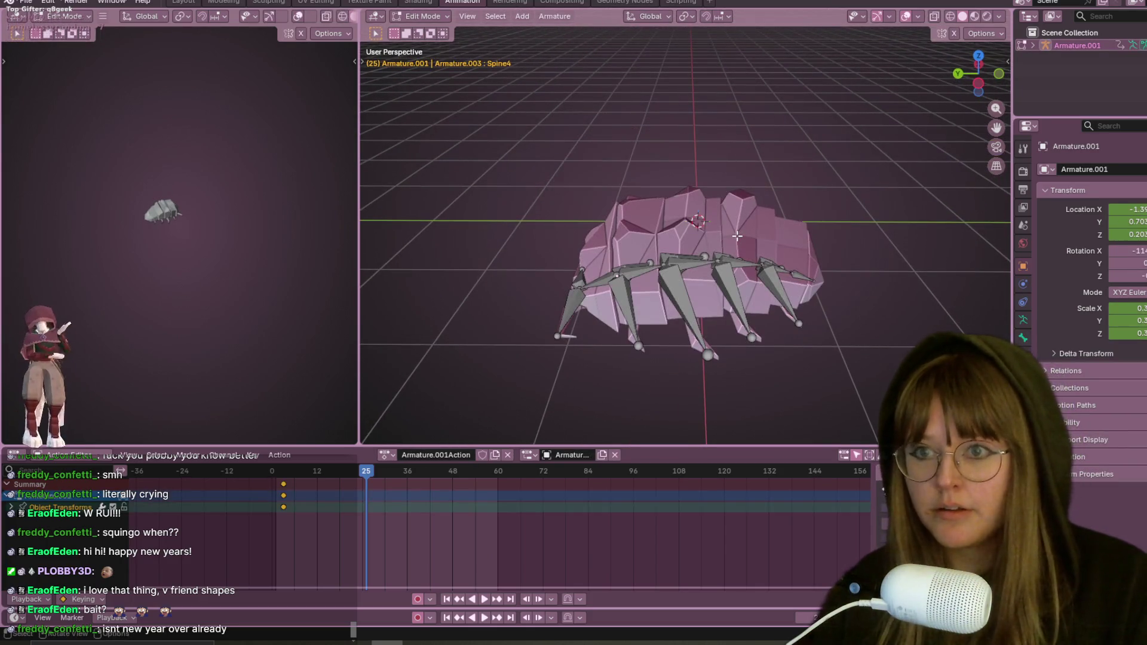
key("Tab")
left_click(428, 16)
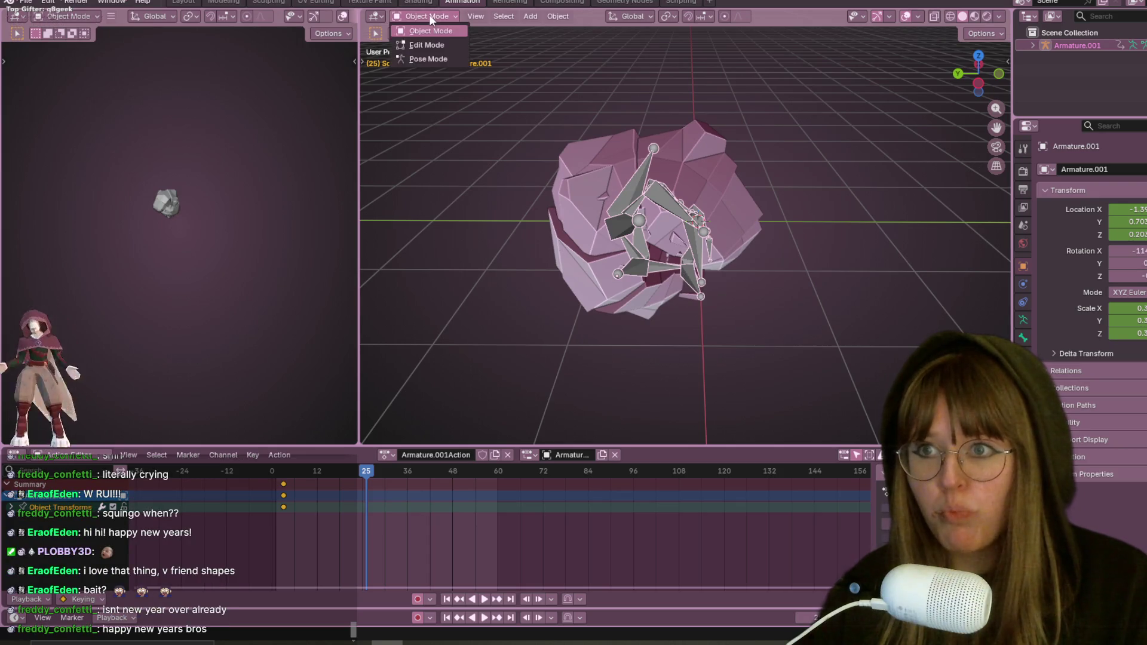
left_click(446, 60)
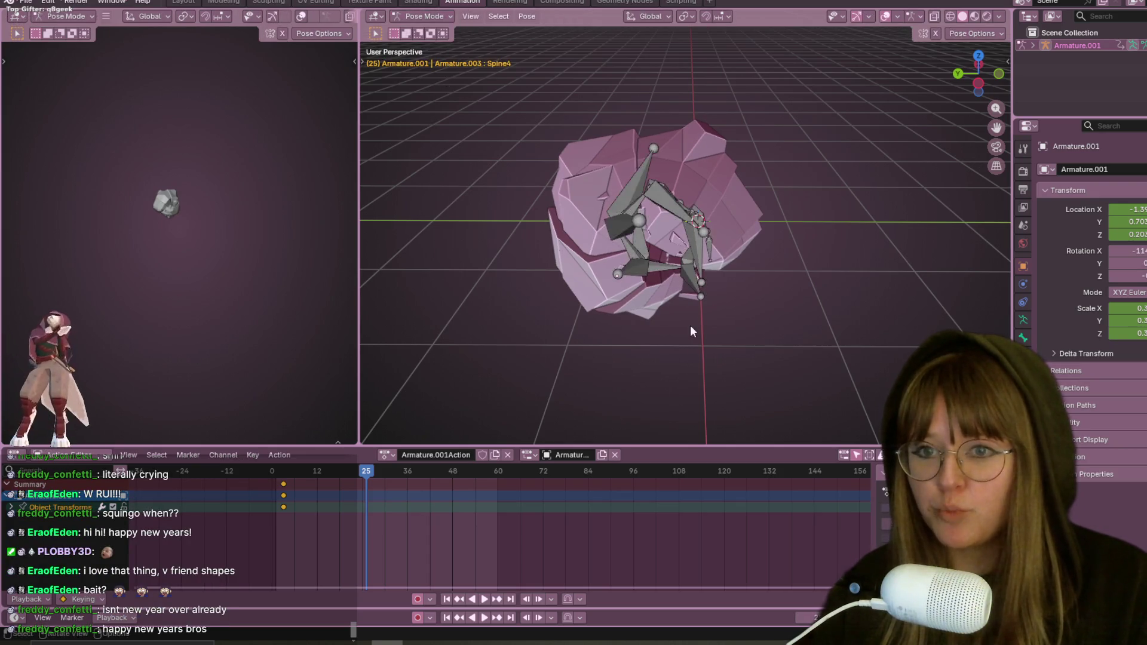
middle_click_drag(690, 324, 696, 272)
key("a")
Step: Play the roll-up animation and preview it in Rendered viewport shading
middle_click_drag(612, 408, 697, 350)
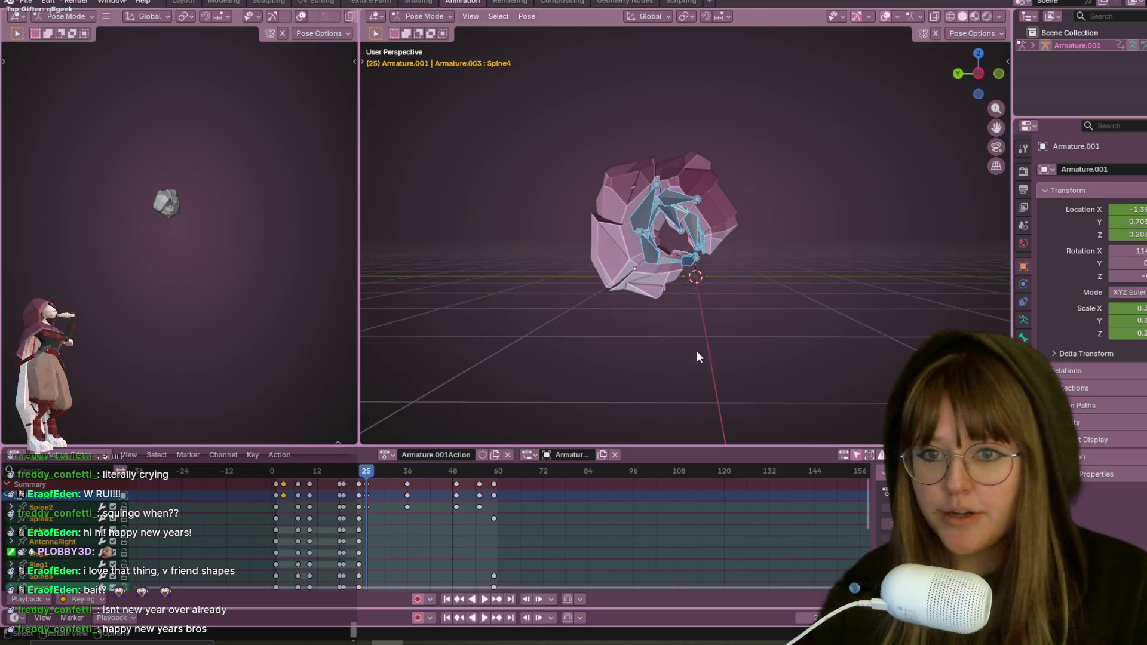
key("space")
mouse_move(287, 471)
left_mouse_down()
mouse_move(282, 486)
mouse_move(268, 480)
left_mouse_up()
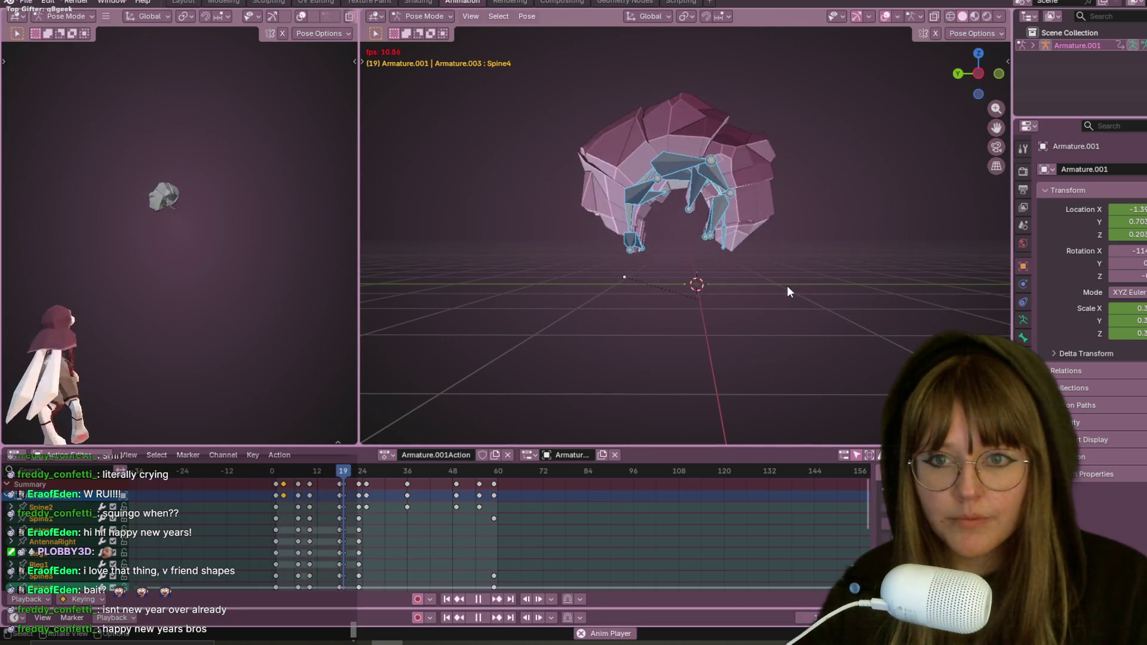
key("space")
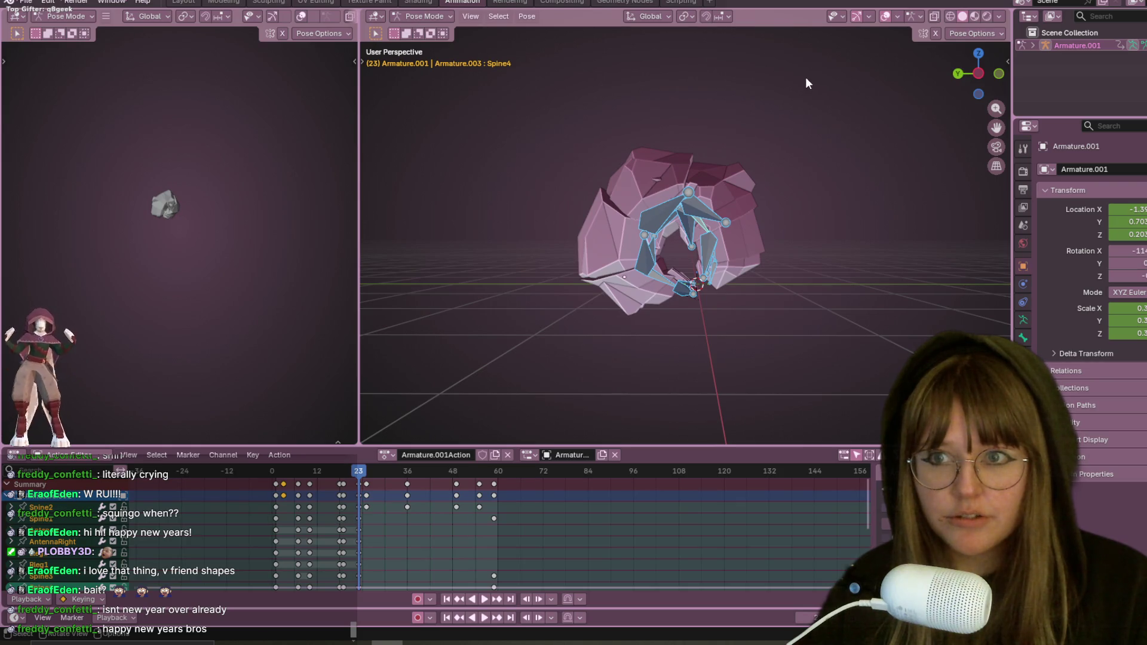
key("space")
key("space")
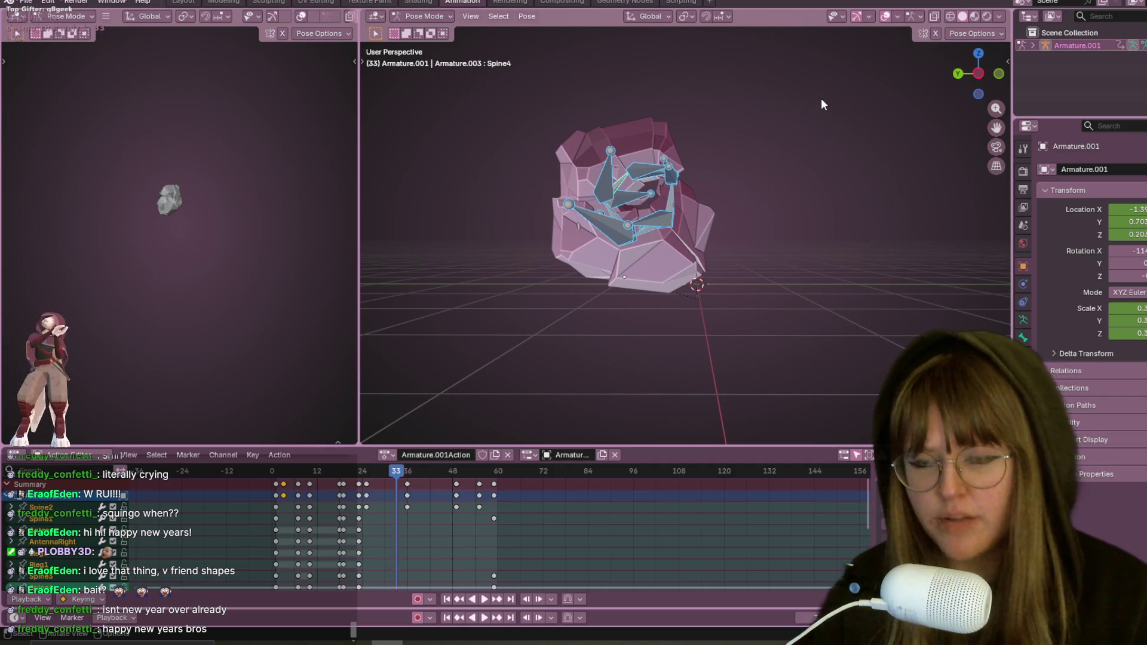
key("space")
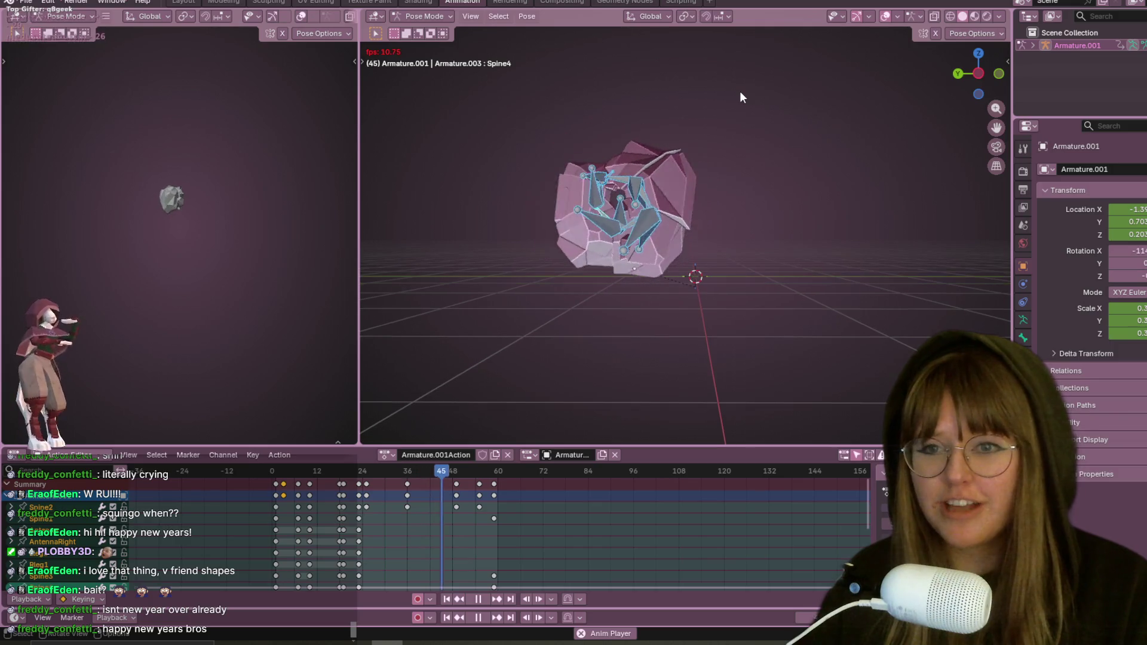
left_click(987, 16)
left_click(998, 16)
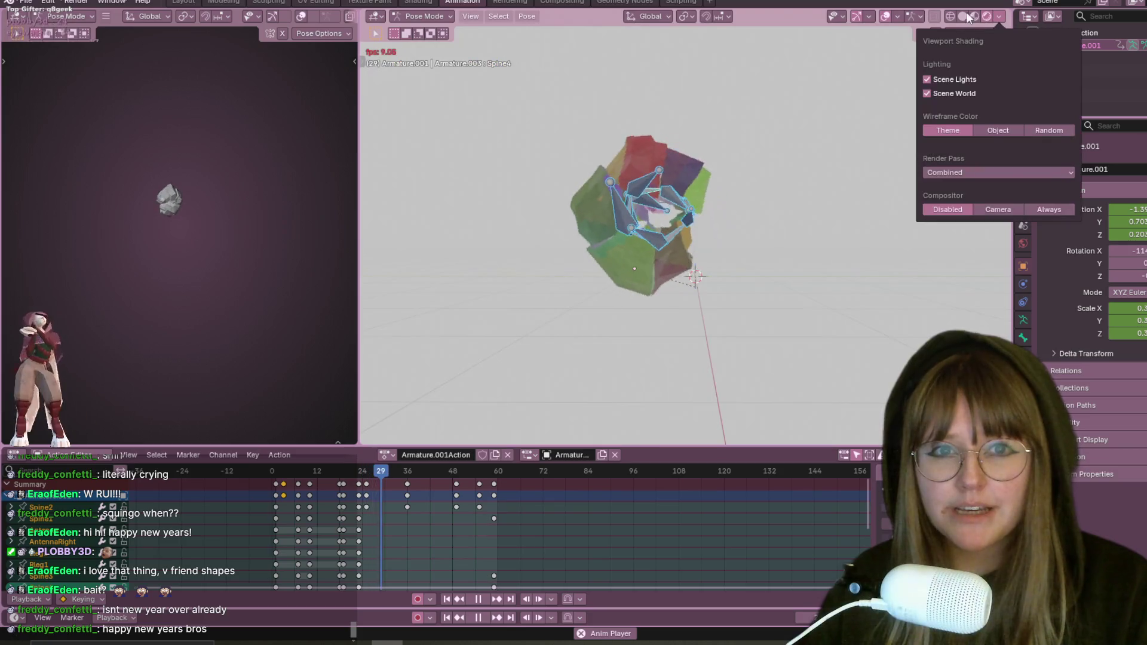
Step: Switch to Solid shading with Studio lighting and stop playback with the pillbug curled at frame 58
left_click(962, 16)
left_click(999, 16)
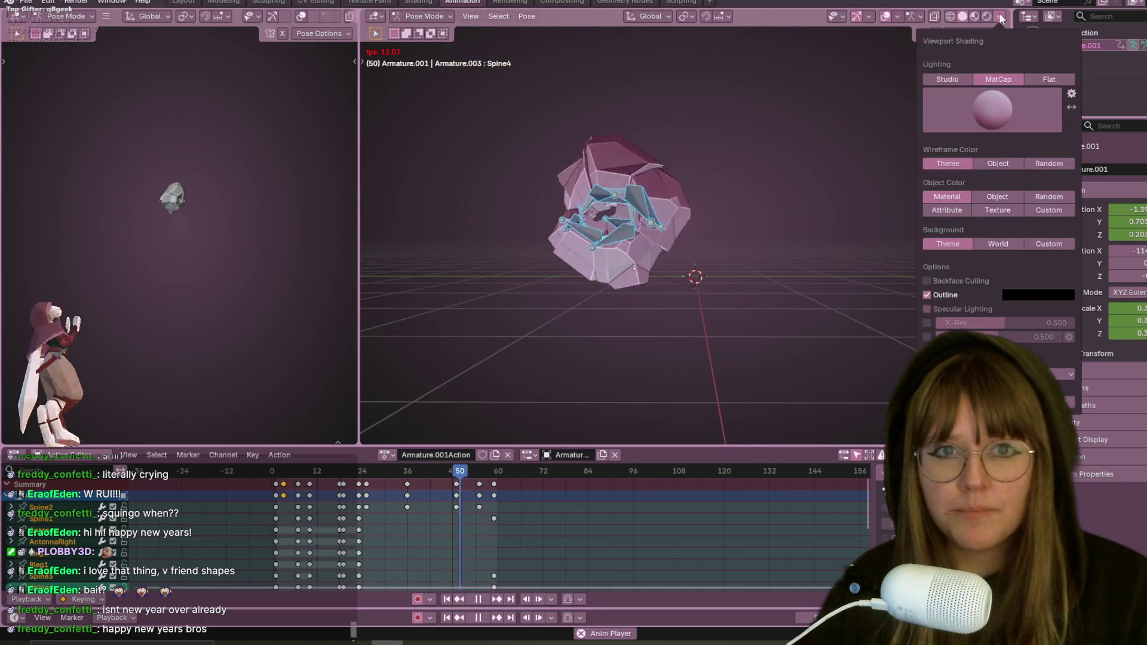
left_click(947, 80)
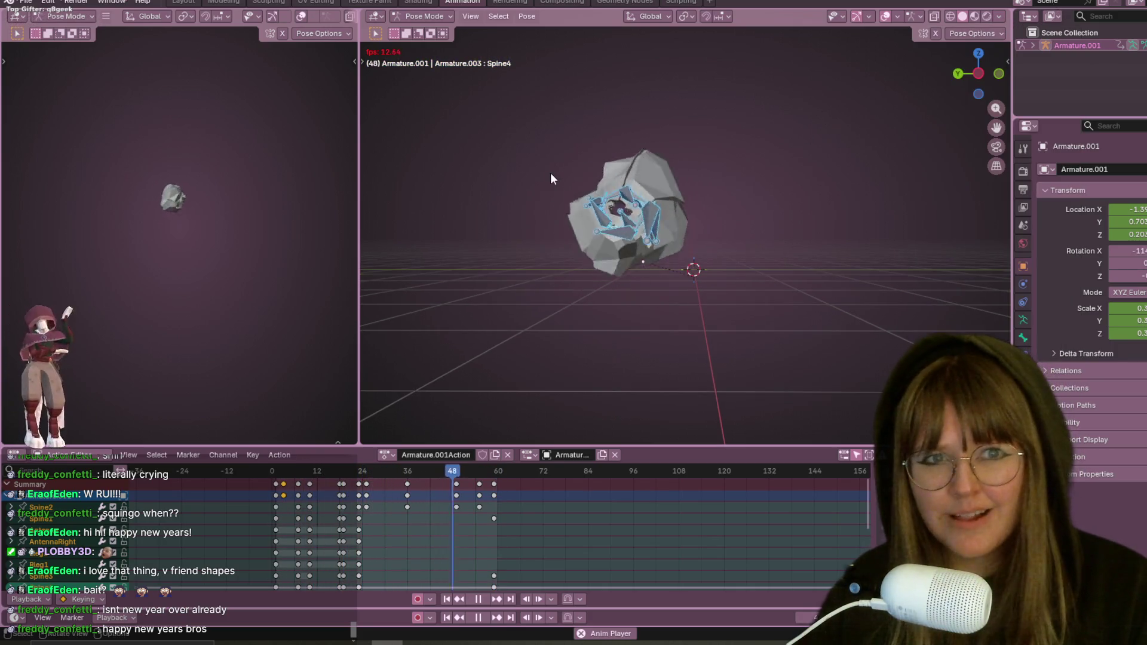
key("space")
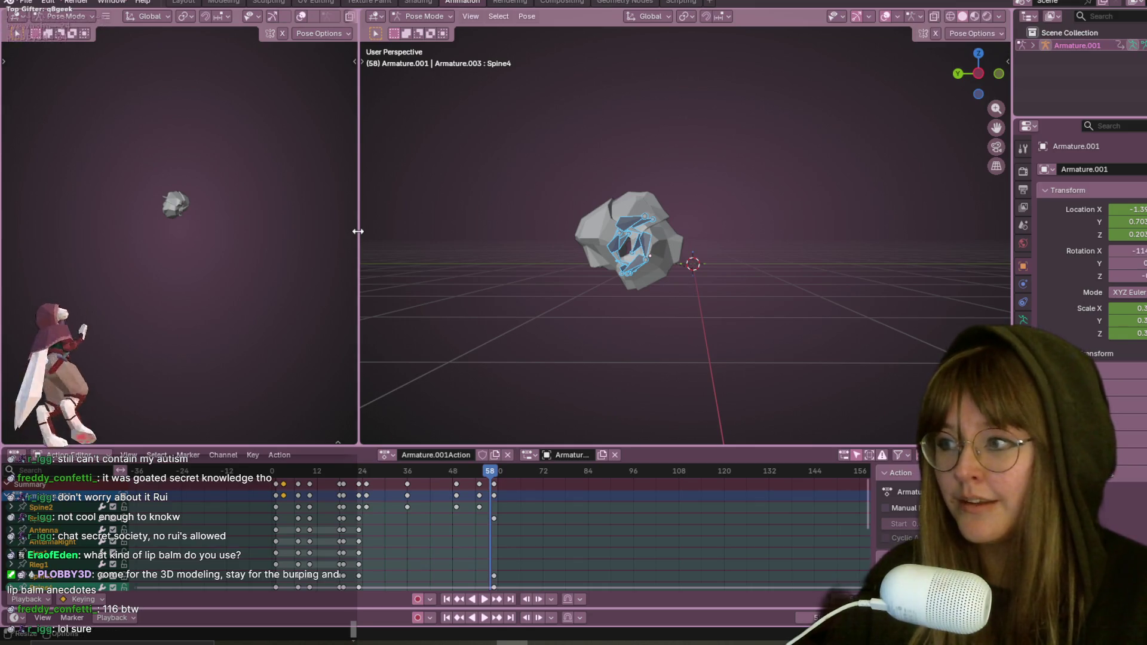
Step: Zoom the viewport in on the pillbug's curled ball pose at frame 58
scroll(802, 264, "up", 5)
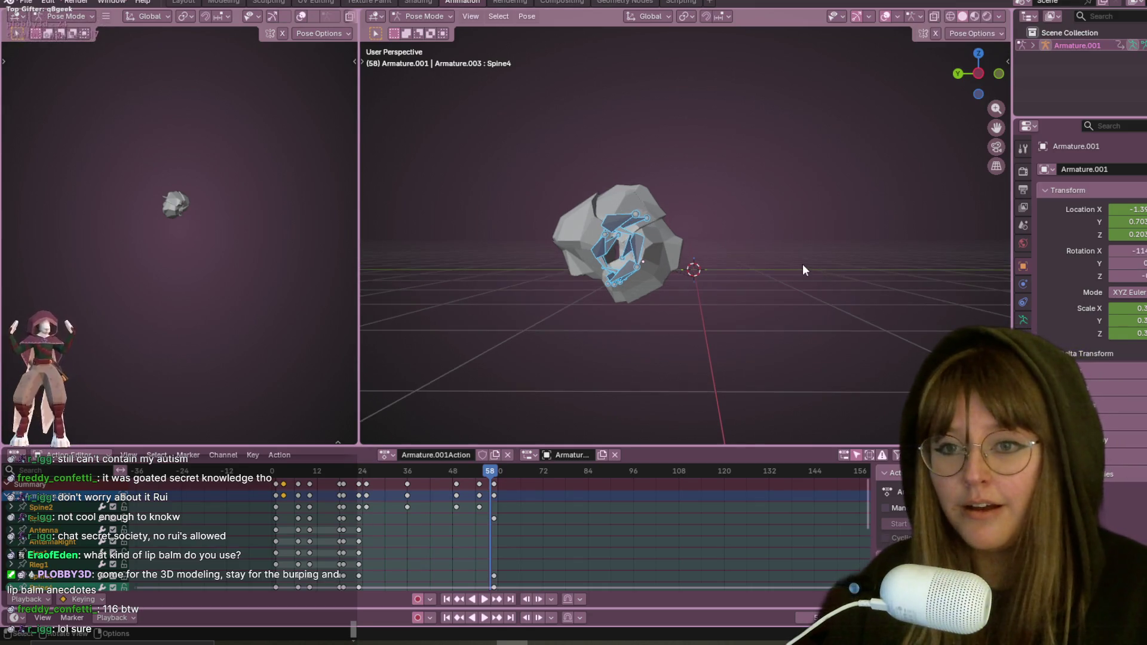
Step: Orbit around the rig while the roll-up plays, stopping at frame 3 with the bug uncurled
mouse_move(648, 264)
middle_mouse_down()
mouse_move(671, 287)
mouse_move(655, 331)
middle_mouse_up()
key("space")
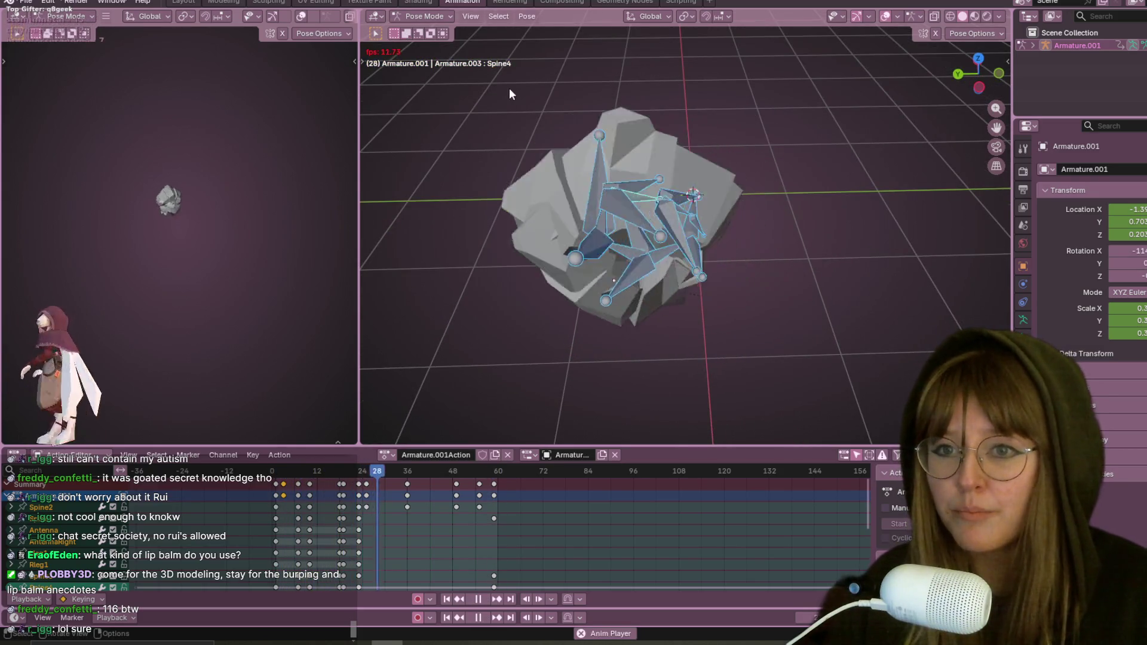
mouse_move(553, 191)
middle_mouse_down()
mouse_move(536, 142)
mouse_move(451, 71)
middle_mouse_up()
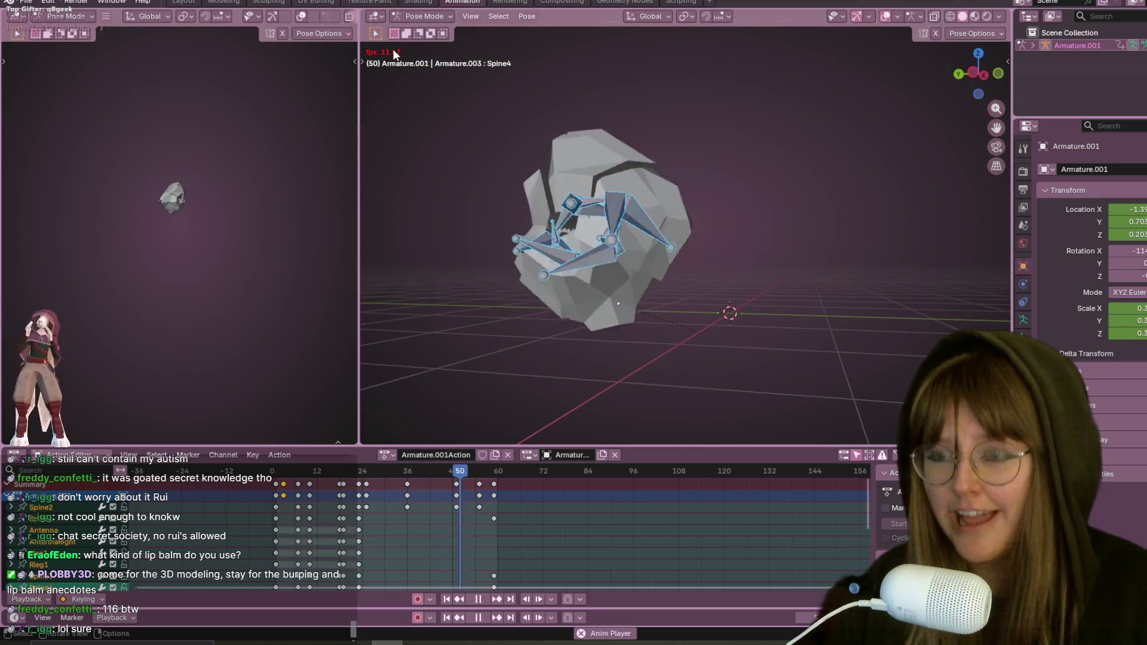
key("space")
scroll(523, 316, "down", 3)
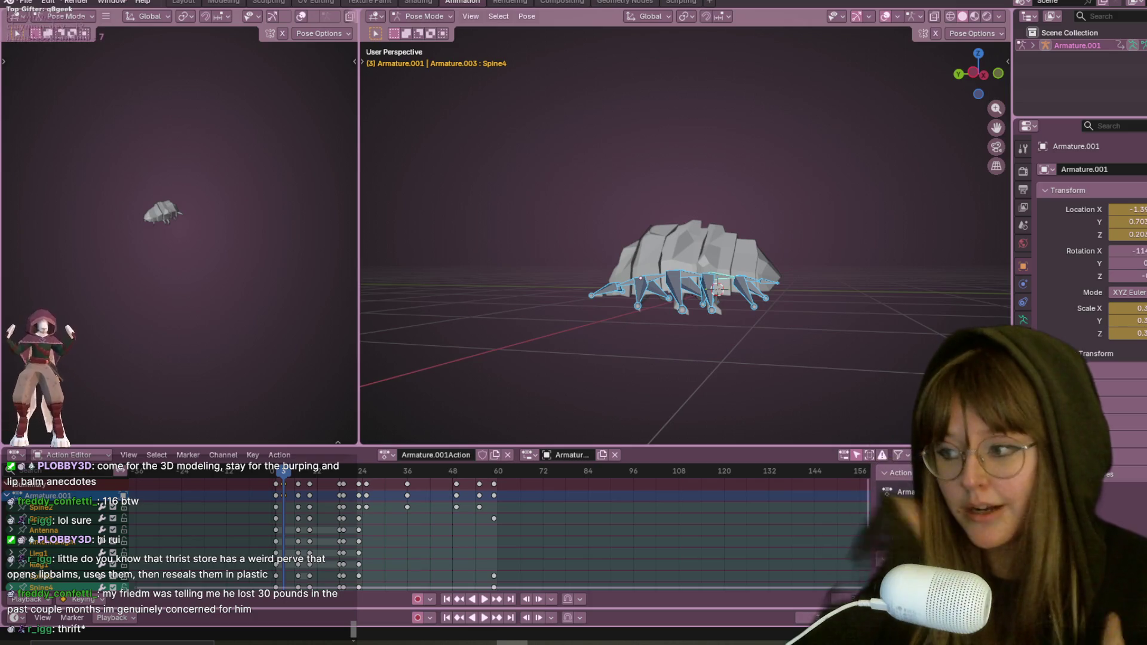
Step: Replay the roll-up from near the start and scrub to the curled ball at frame 35
left_click(297, 483)
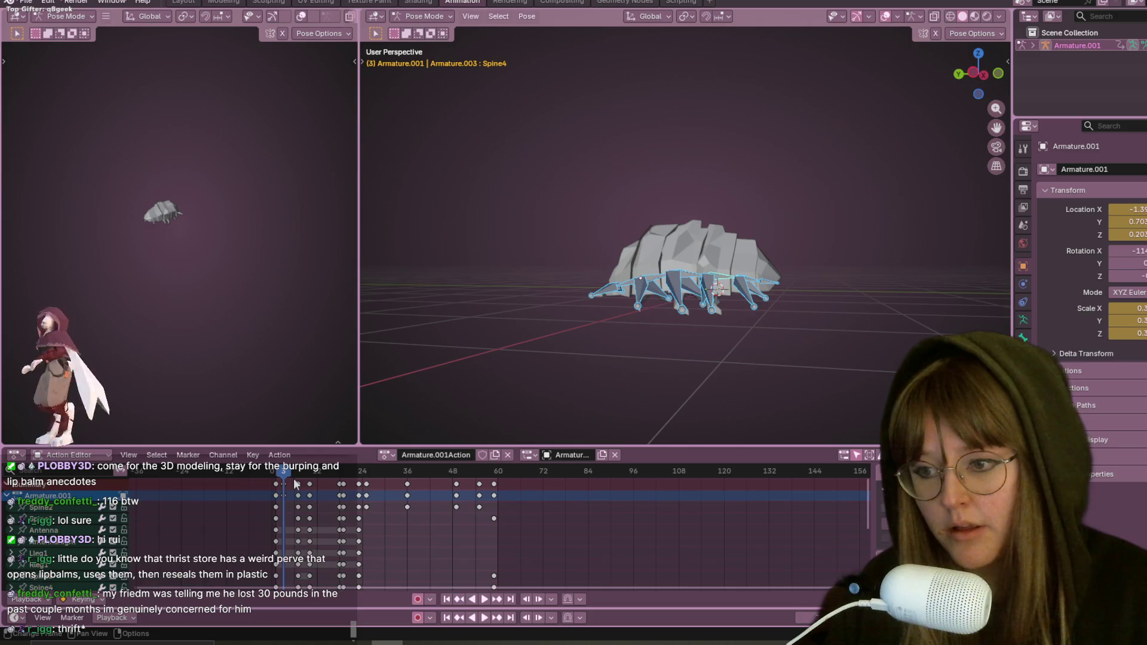
left_click(289, 472)
key("space")
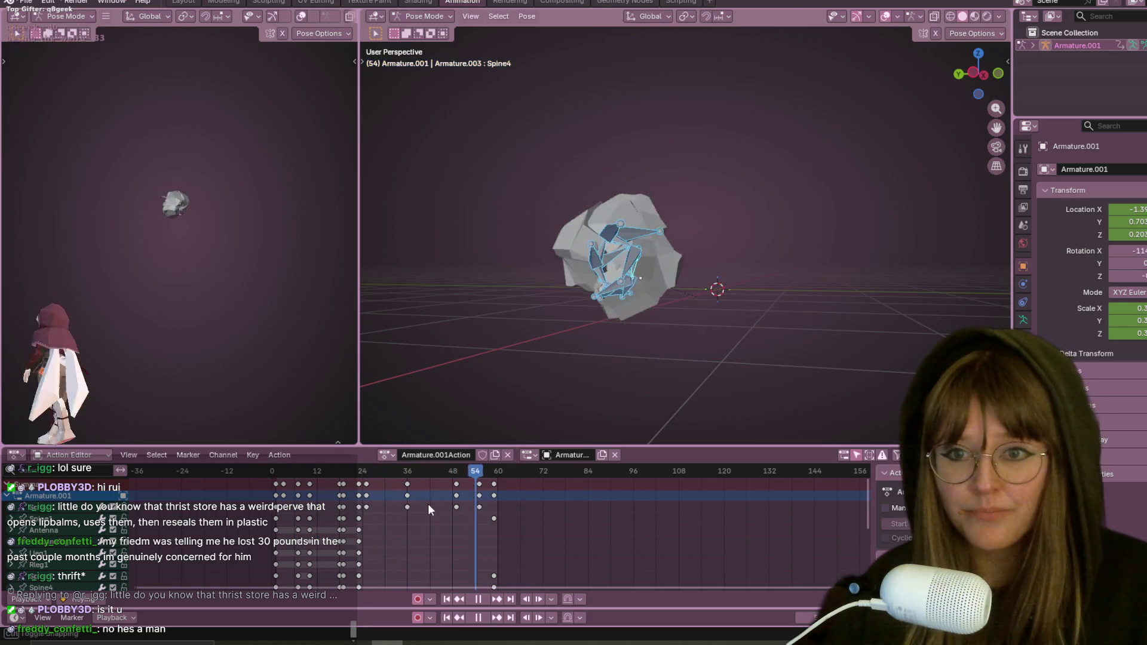
mouse_move(454, 471)
left_mouse_down()
mouse_move(473, 443)
mouse_move(423, 442)
mouse_move(443, 425)
mouse_move(607, 410)
mouse_move(649, 338)
left_mouse_up()
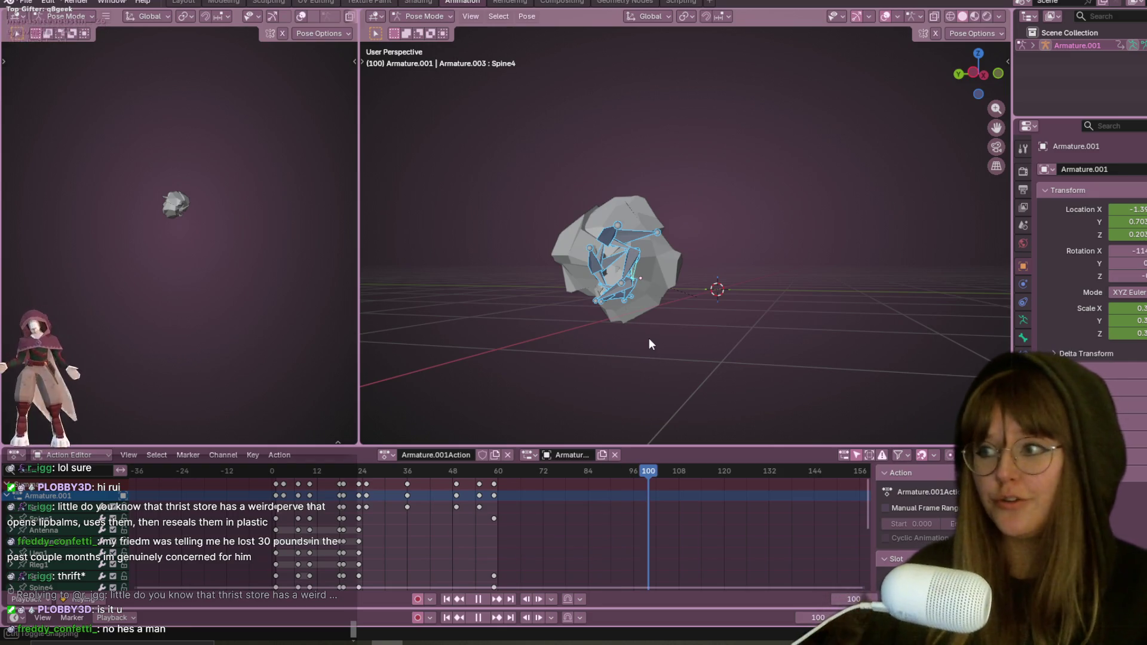
key("space")
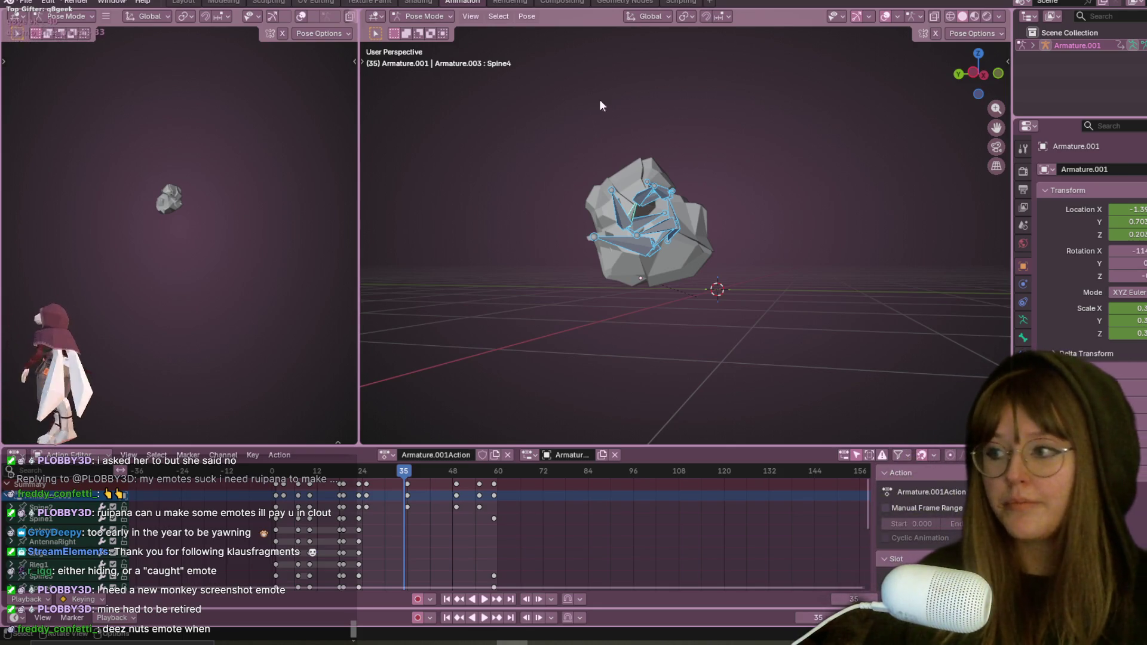
Step: Orbit around the curled bug and play the roll-up, pausing at frame 23
mouse_move(762, 191)
middle_mouse_down()
mouse_move(752, 241)
mouse_move(768, 245)
middle_mouse_up()
key("space")
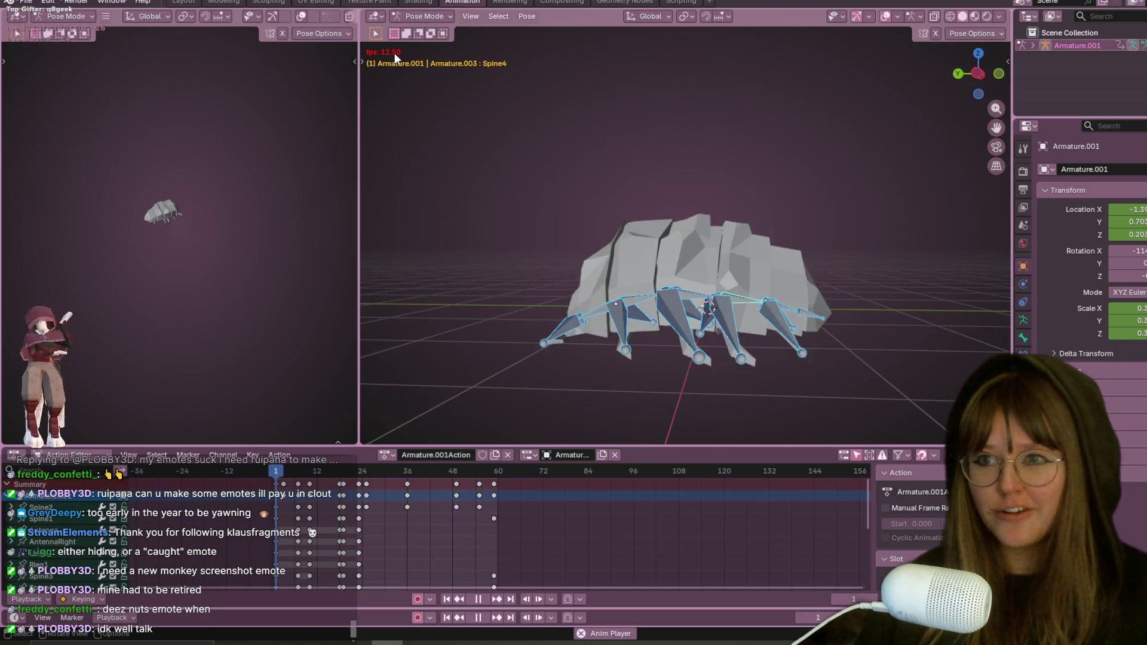
key("space")
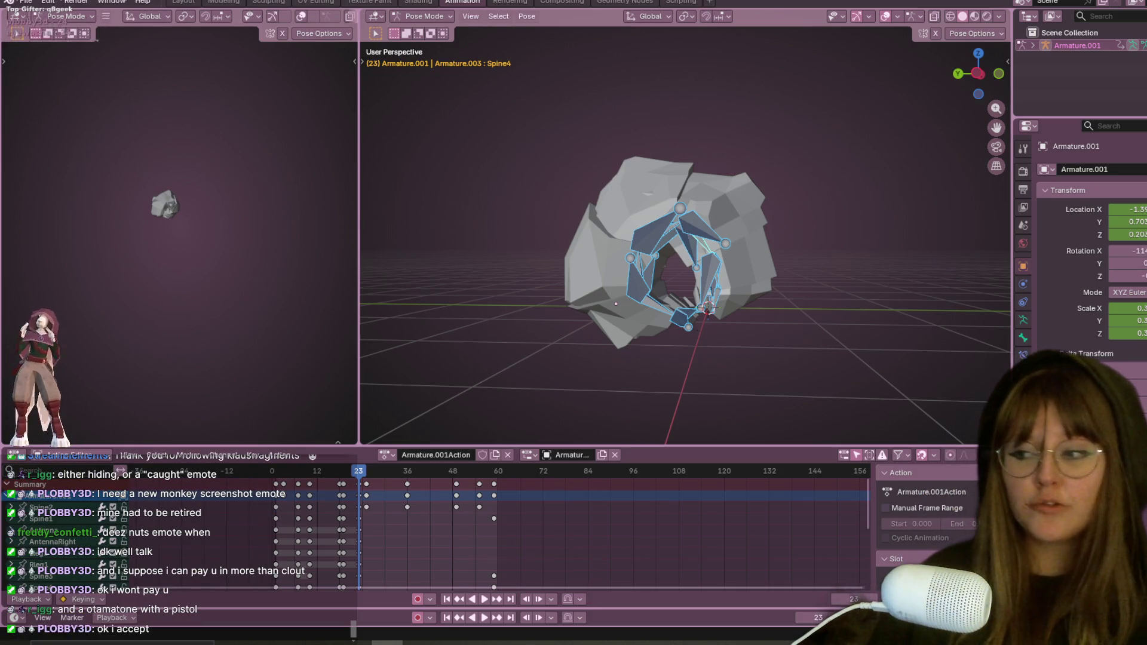
middle_click_drag(748, 144, 794, 153)
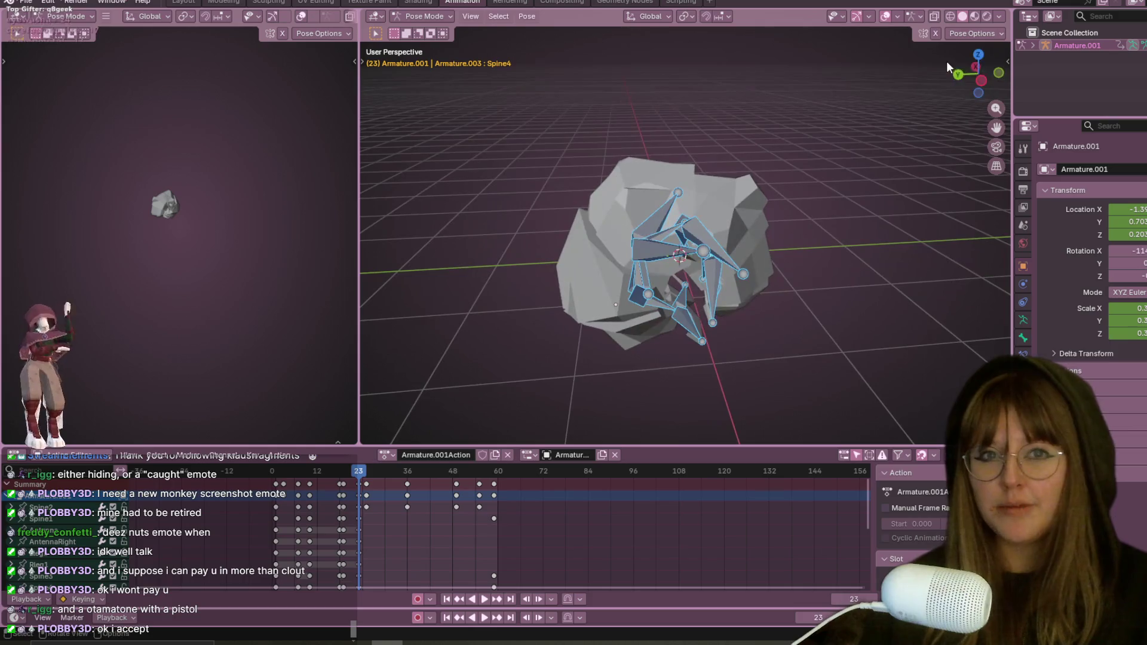
Step: Frame the half-curled bug in Left Orthographic view, then switch over to the Chrome window
key("ctrl+KP_3")
scroll(863, 159, "up", 2)
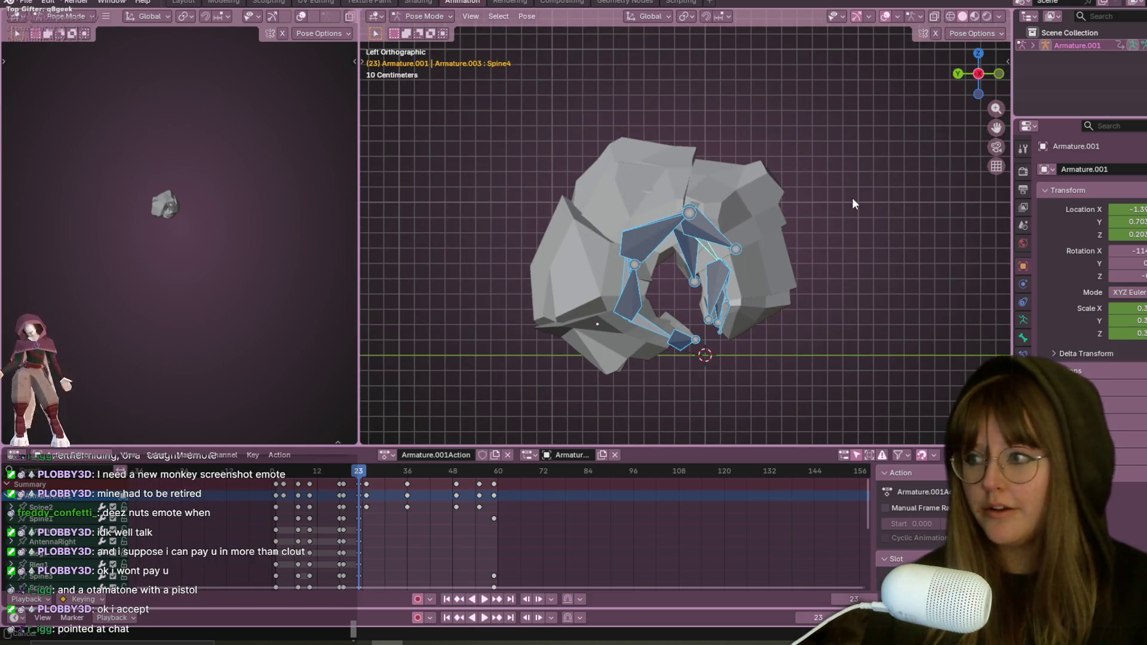
middle_click_drag(852, 197, 805, 197, "shift")
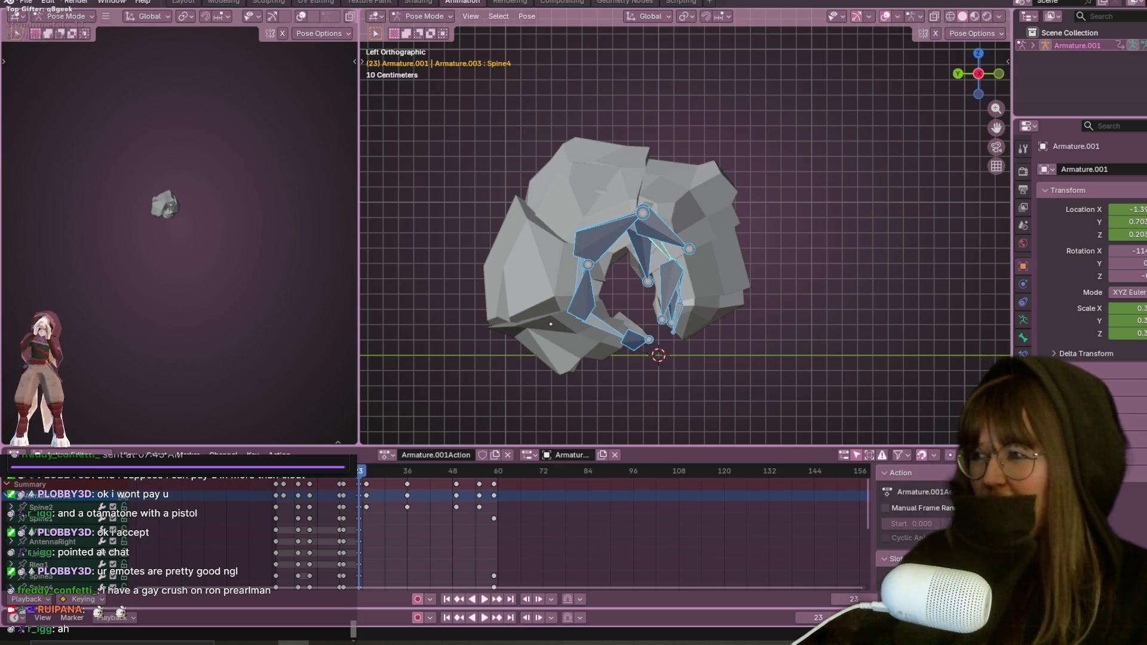
key("alt+Tab")
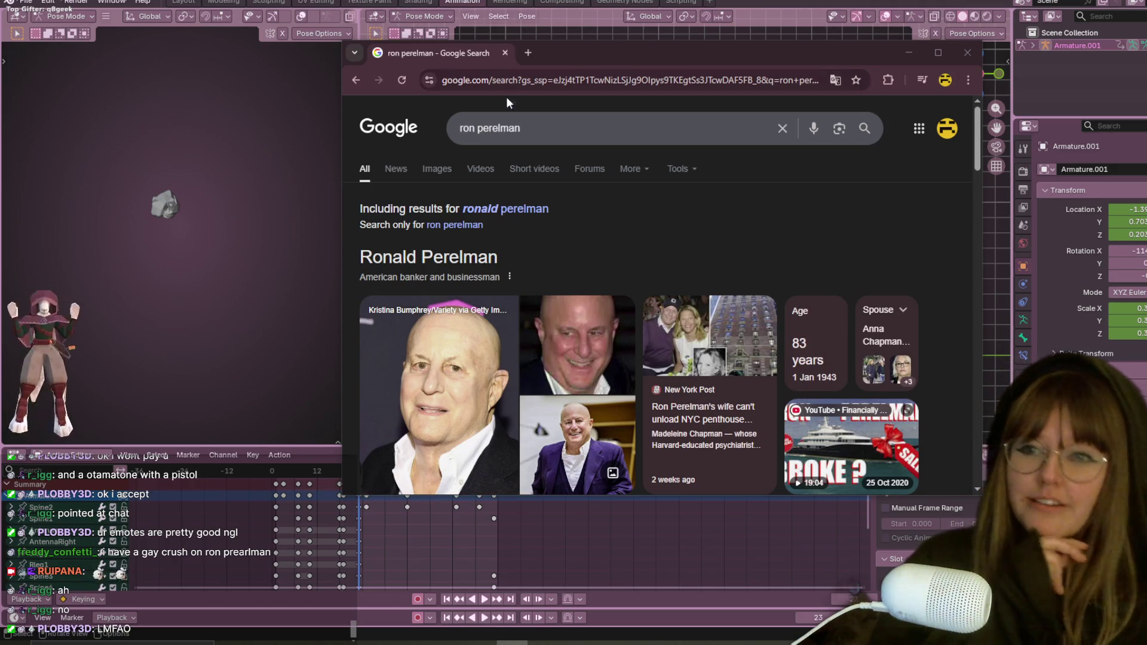
Step: Switch the search to image results and preview the interview video image
left_click(453, 172)
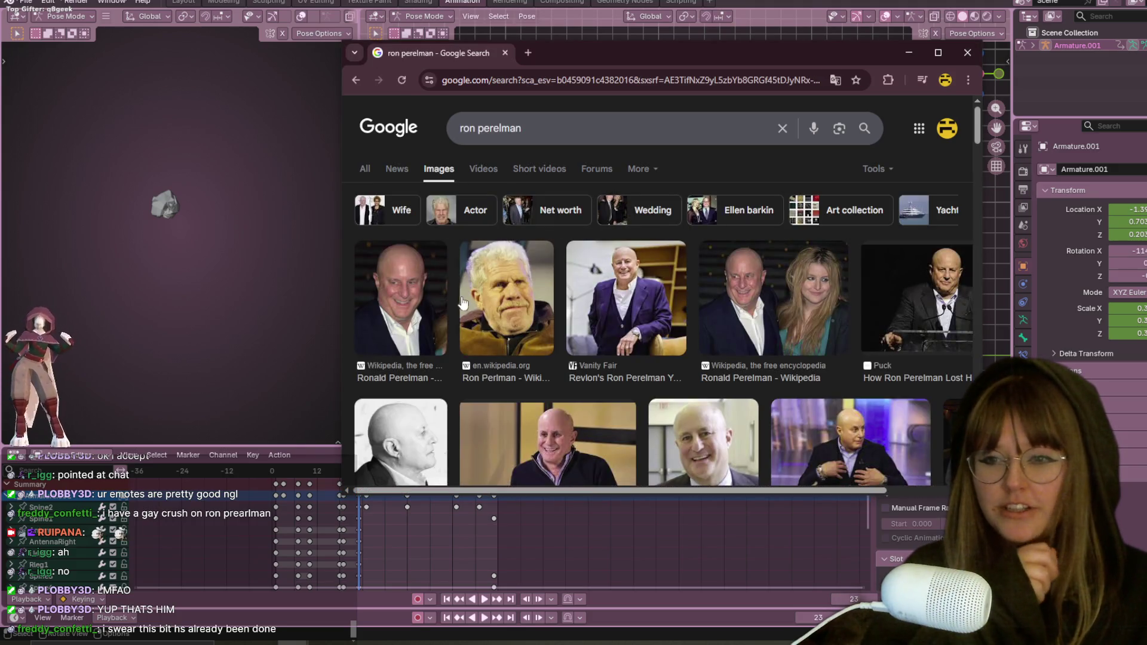
scroll(464, 302, "down", 1)
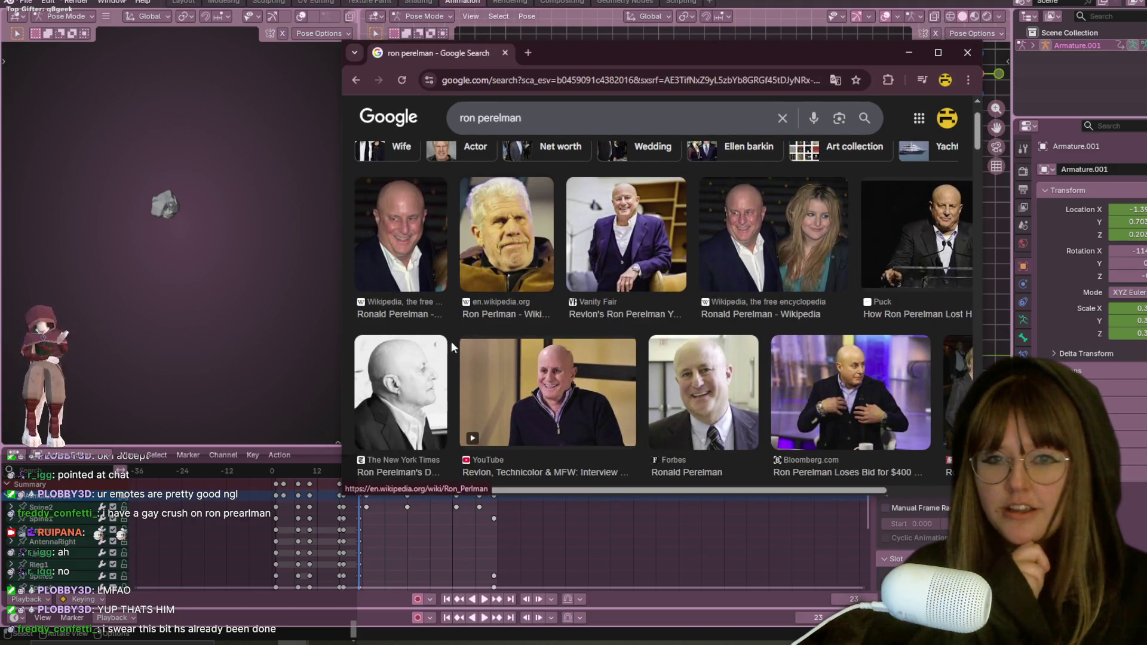
left_click(546, 388)
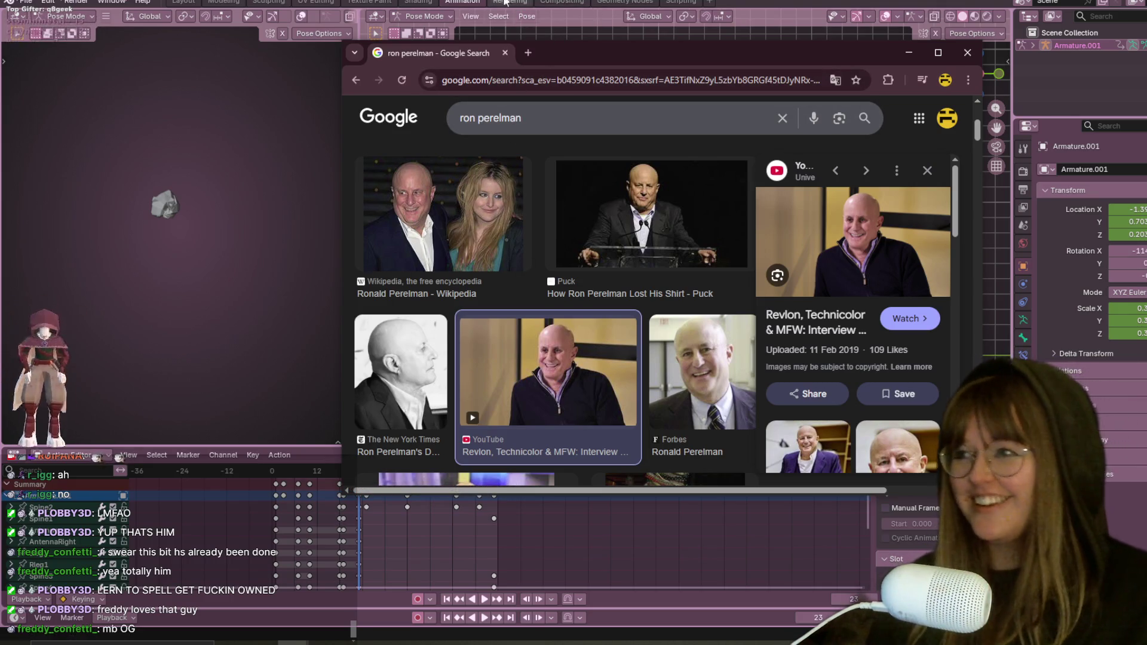
Step: Move the browser window to the screen centre and rerun the search
left_click_drag(585, 52, 589, 126)
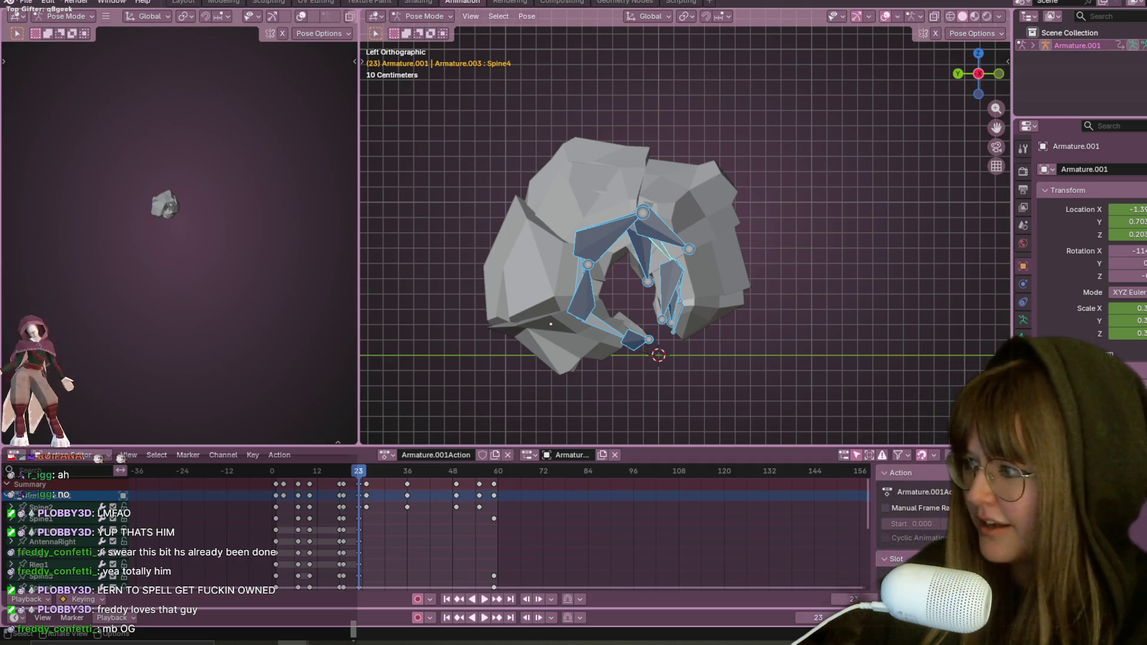
key("alt+Tab")
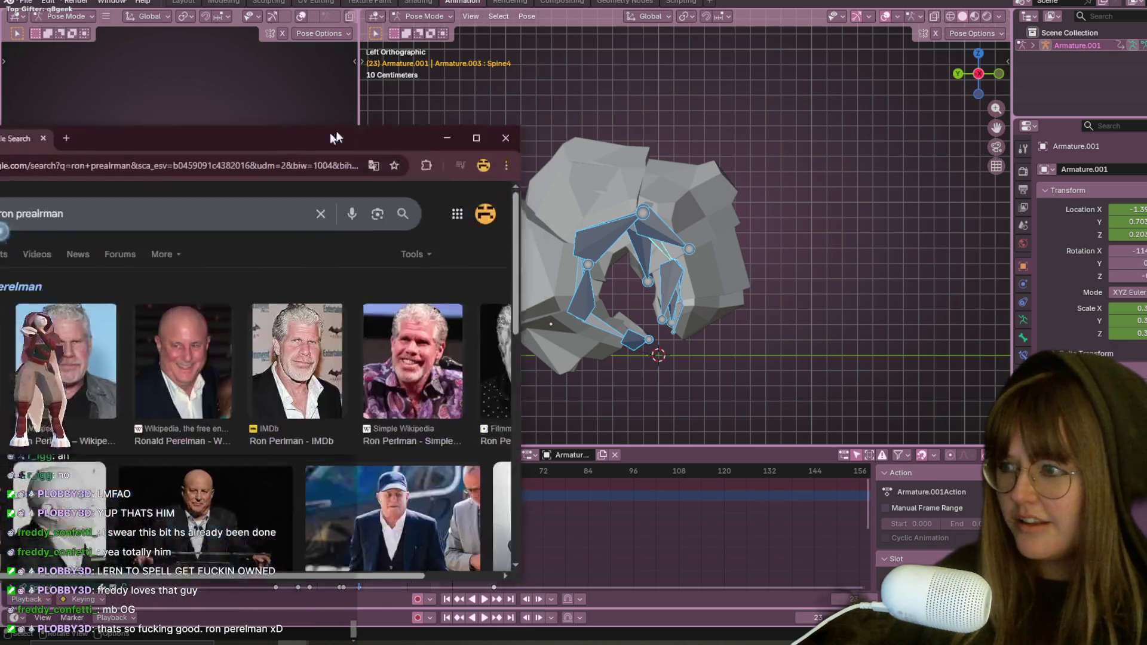
left_click_drag(452, 139, 732, 62)
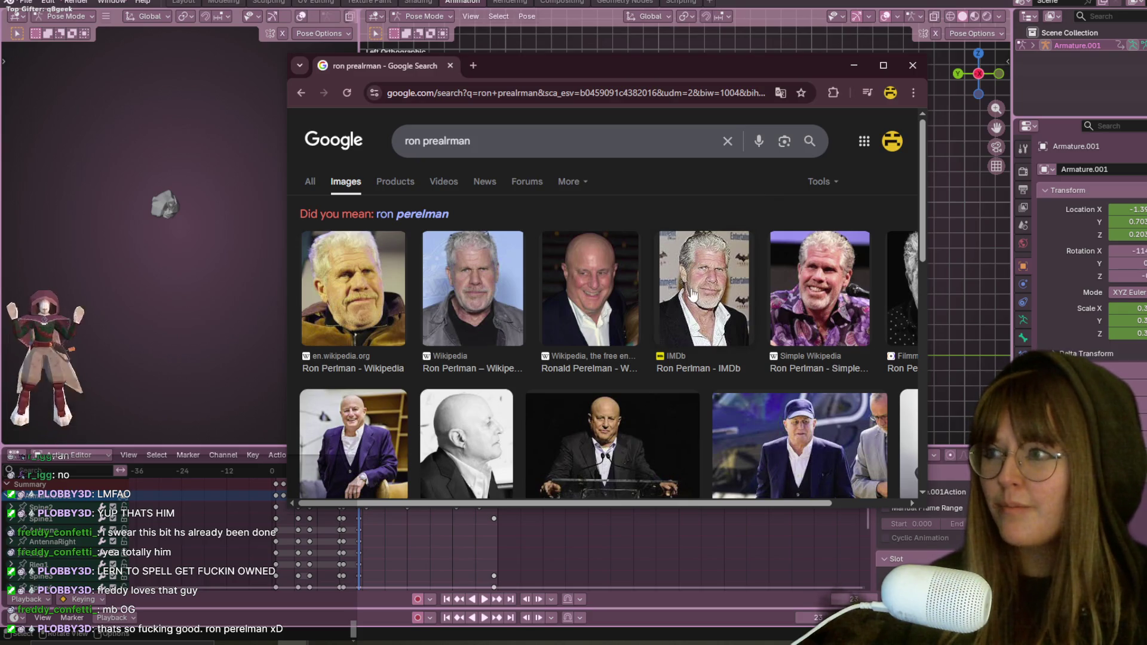
left_click(451, 151)
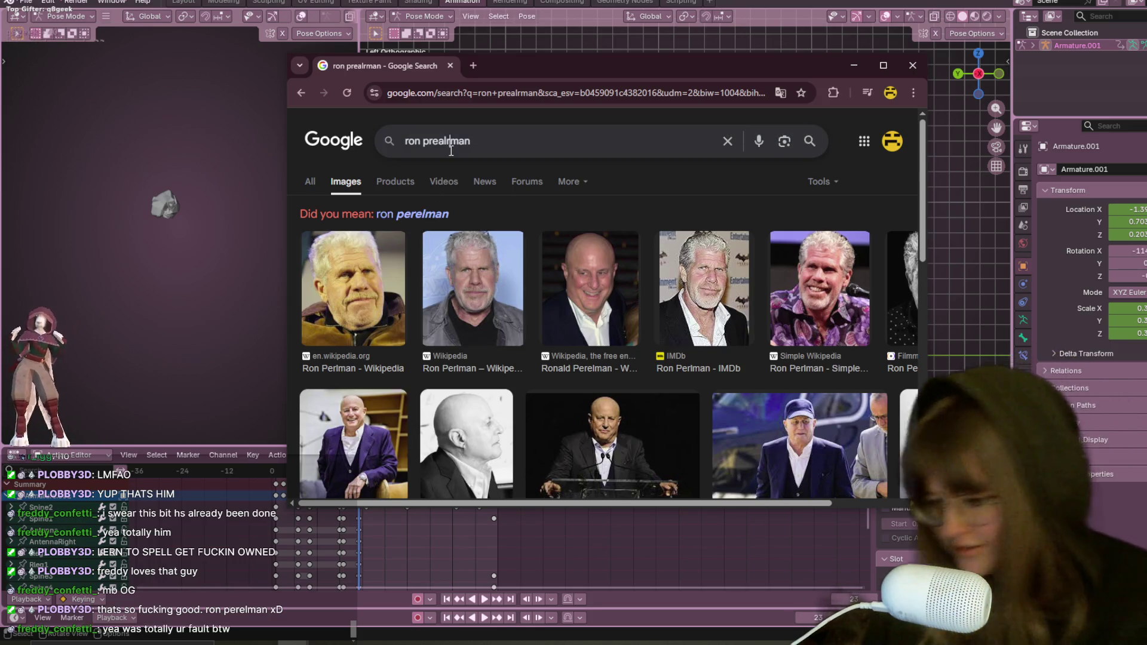
key("Return")
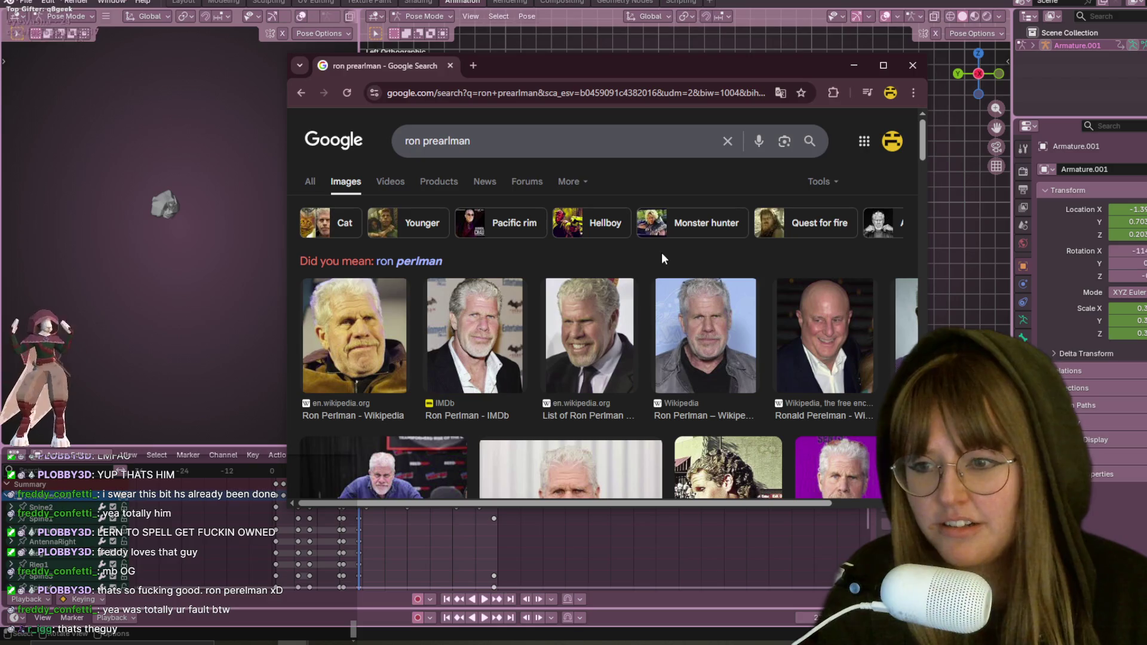
Step: Preview the first three image results, scroll down the results, then return to Blender
scroll(661, 258, "down", 2)
scroll(386, 327, "up", 2)
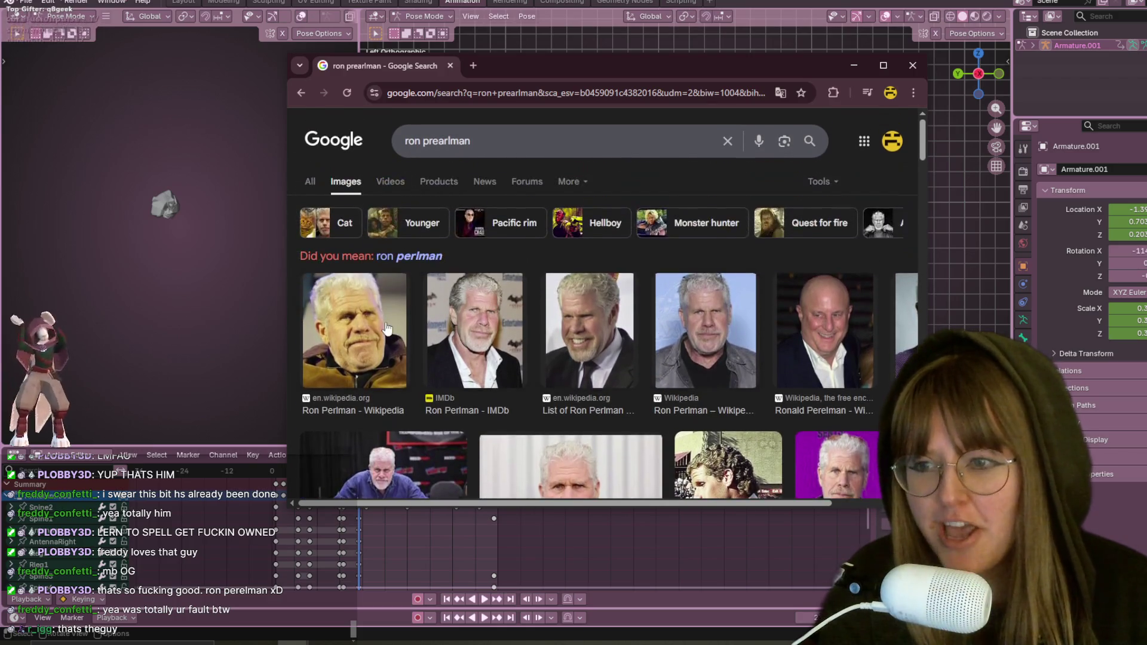
left_click(386, 327)
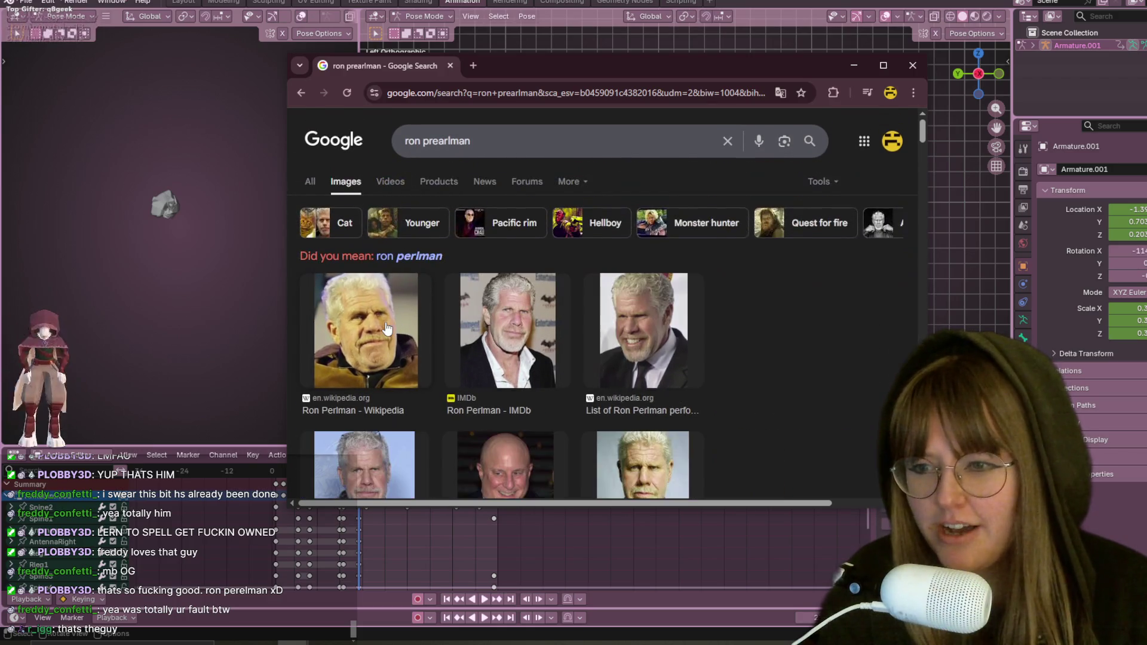
left_click(537, 320)
left_click(674, 298)
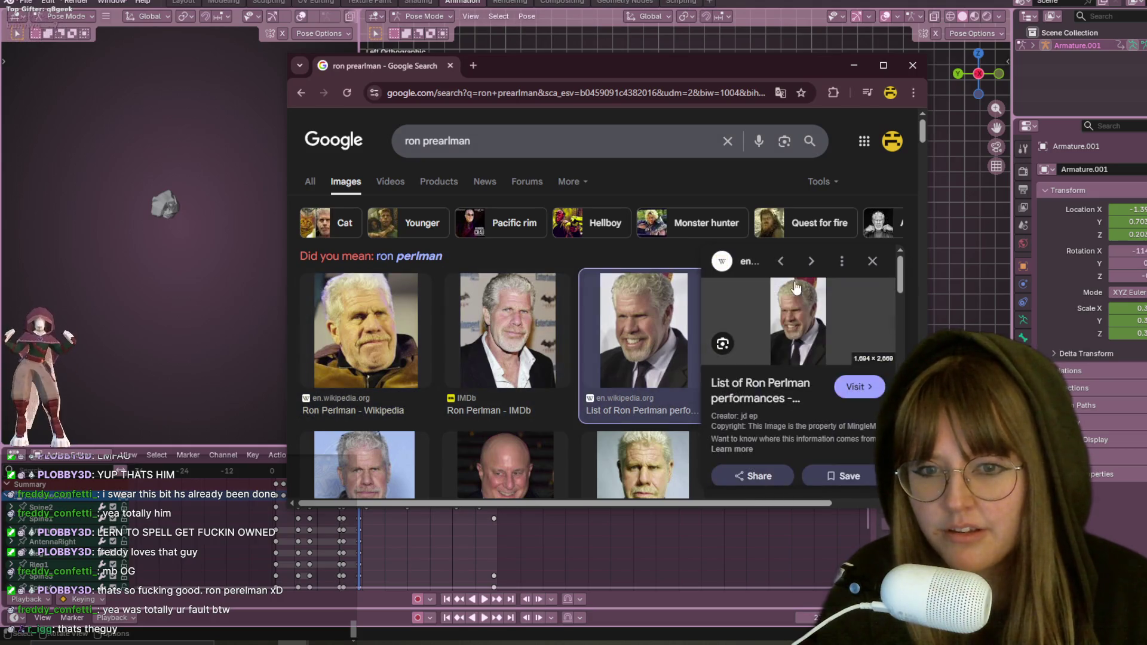
scroll(681, 314, "down", 1)
scroll(685, 318, "down", 1)
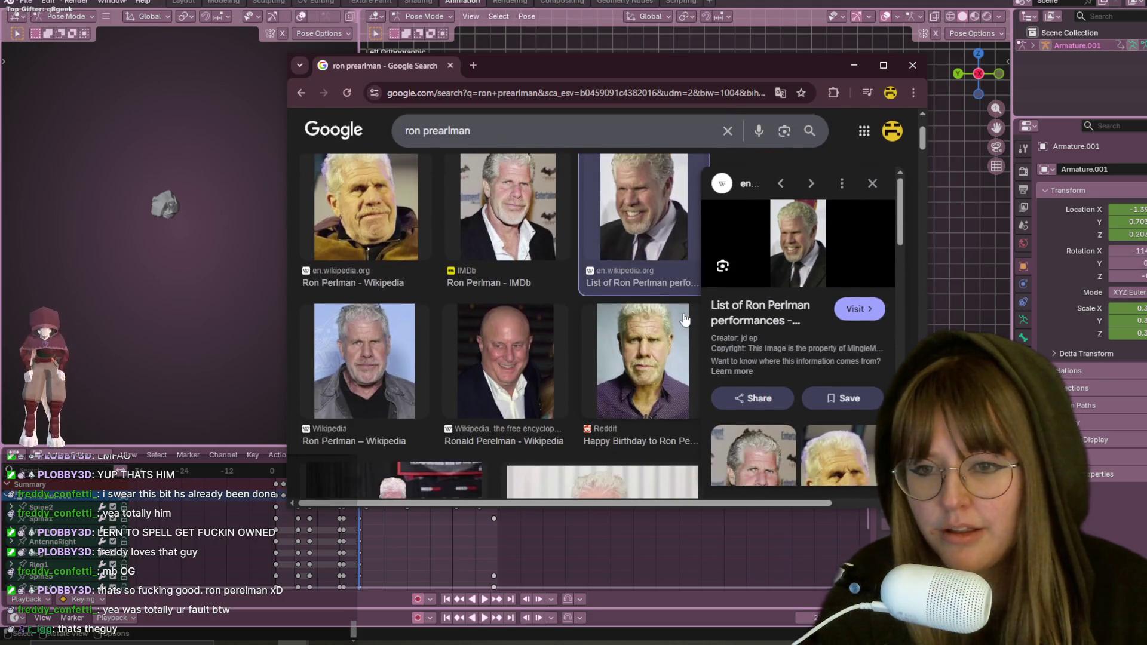
scroll(668, 341, "down", 1)
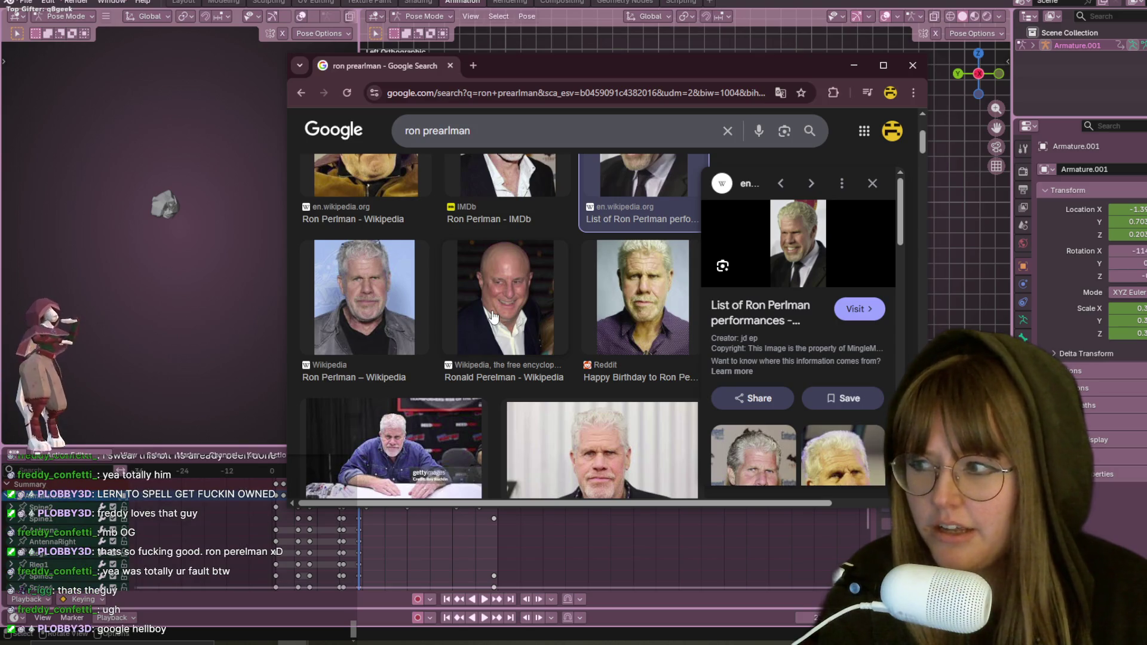
key("alt+Tab")
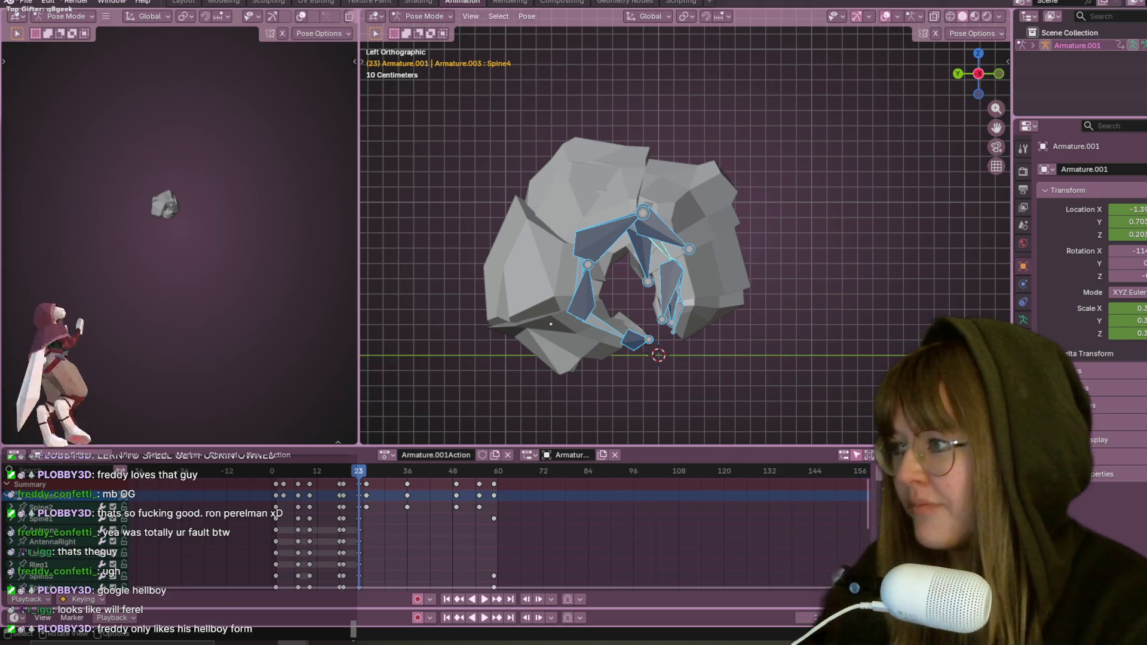
Step: Bring Chrome back and show the hellboy image results in a maximized window
key("alt+Tab")
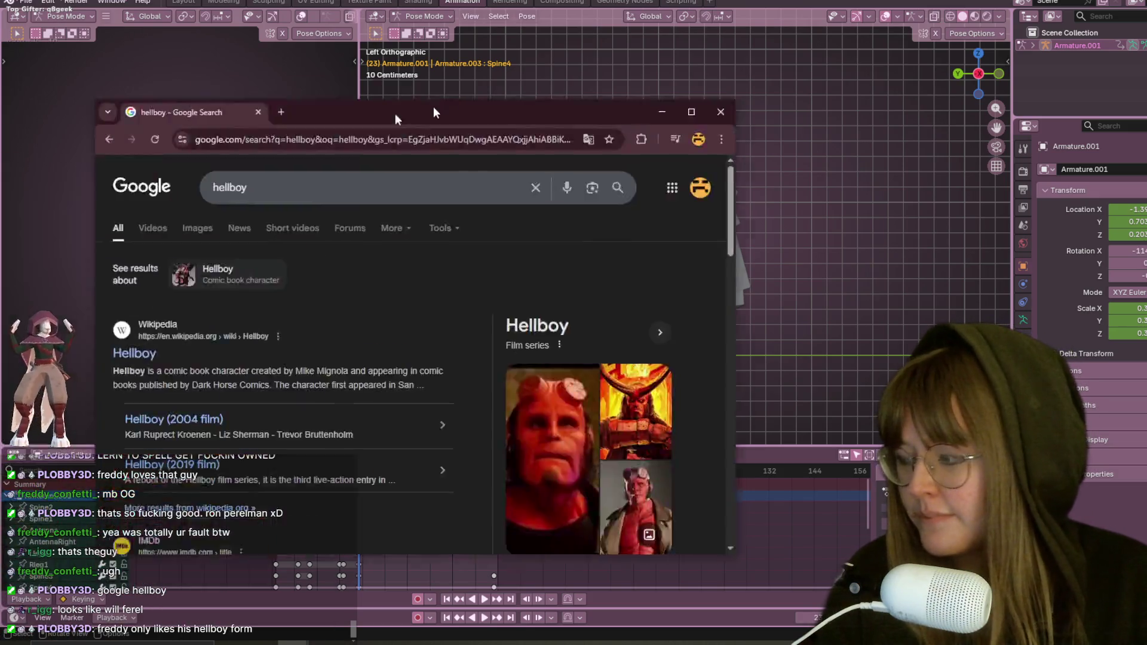
left_click_drag(432, 106, 625, 34)
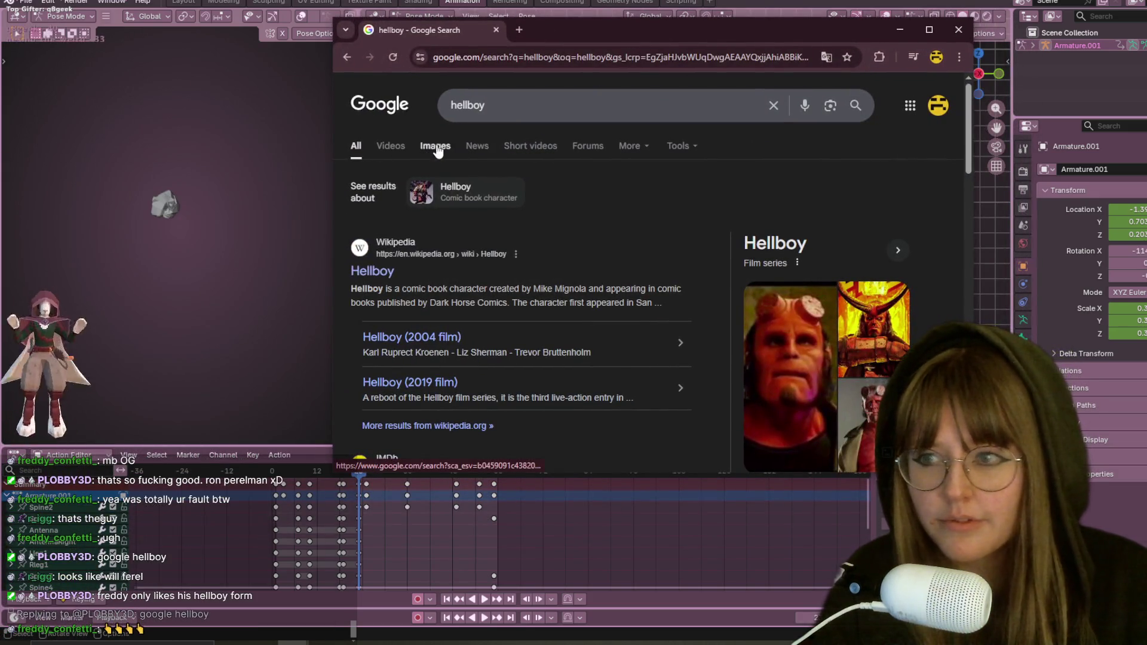
left_click(435, 147)
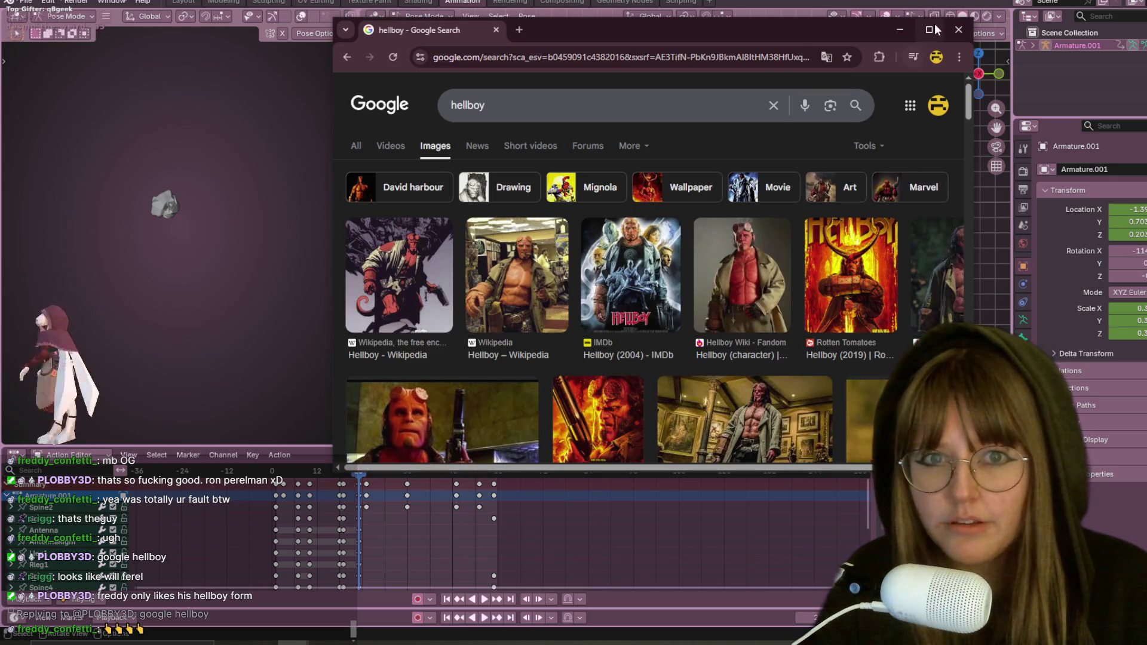
left_click(932, 27)
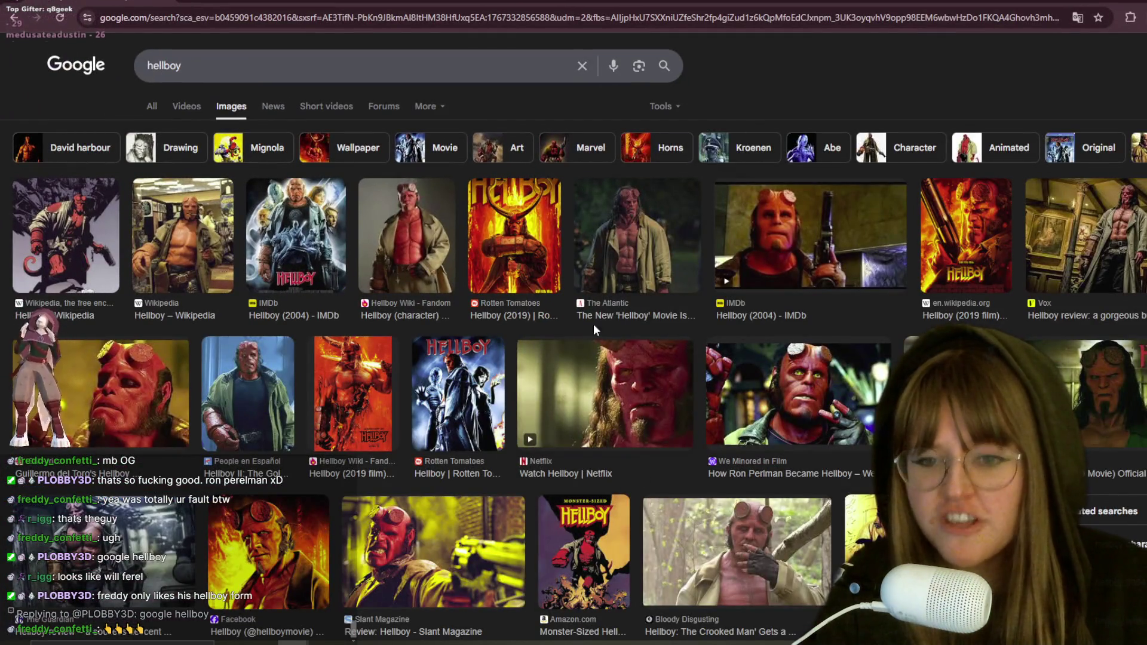
Step: Preview the Wikipedia and Vox Hellboy images while scrolling down the results
left_click(106, 271)
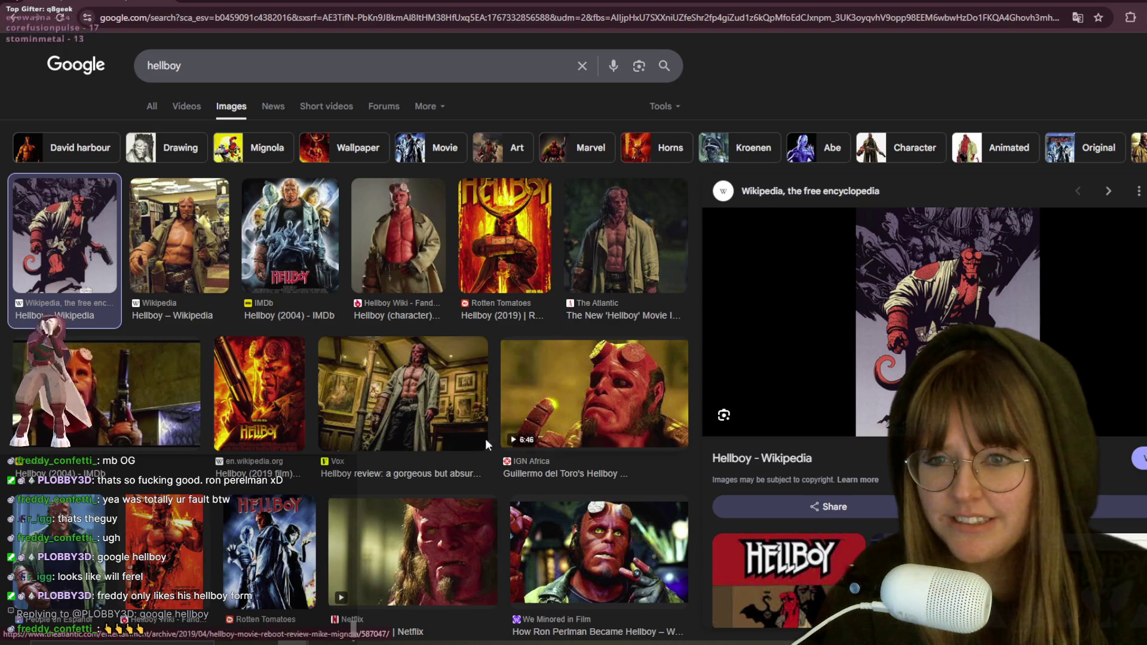
scroll(445, 445, "down", 1)
left_click(433, 360)
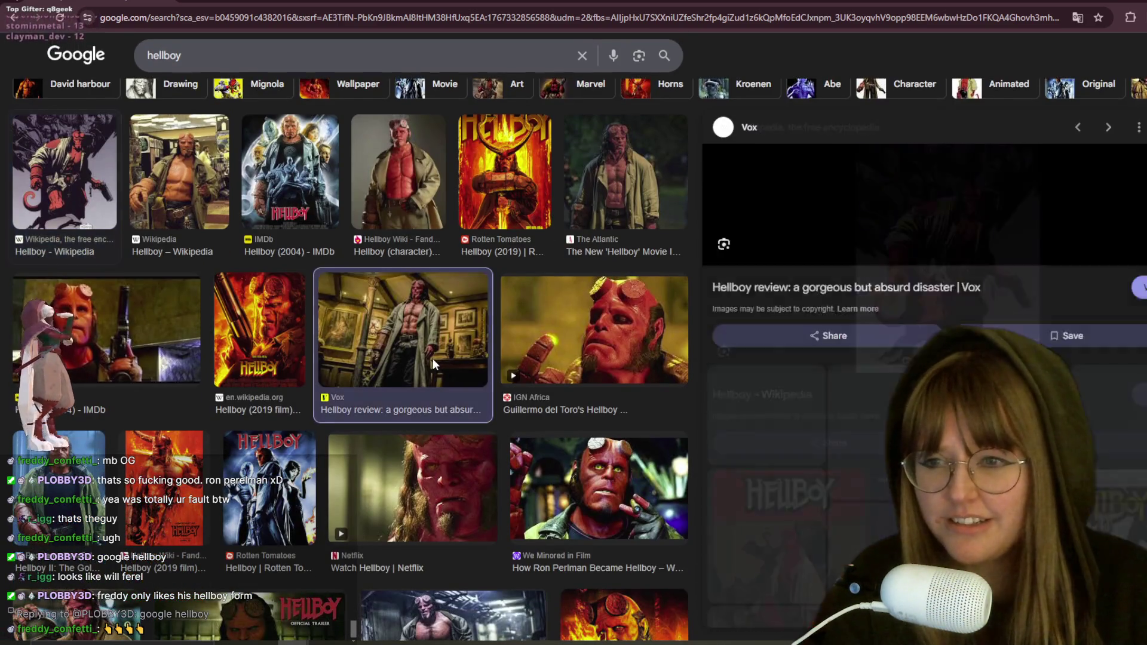
scroll(394, 370, "down", 2)
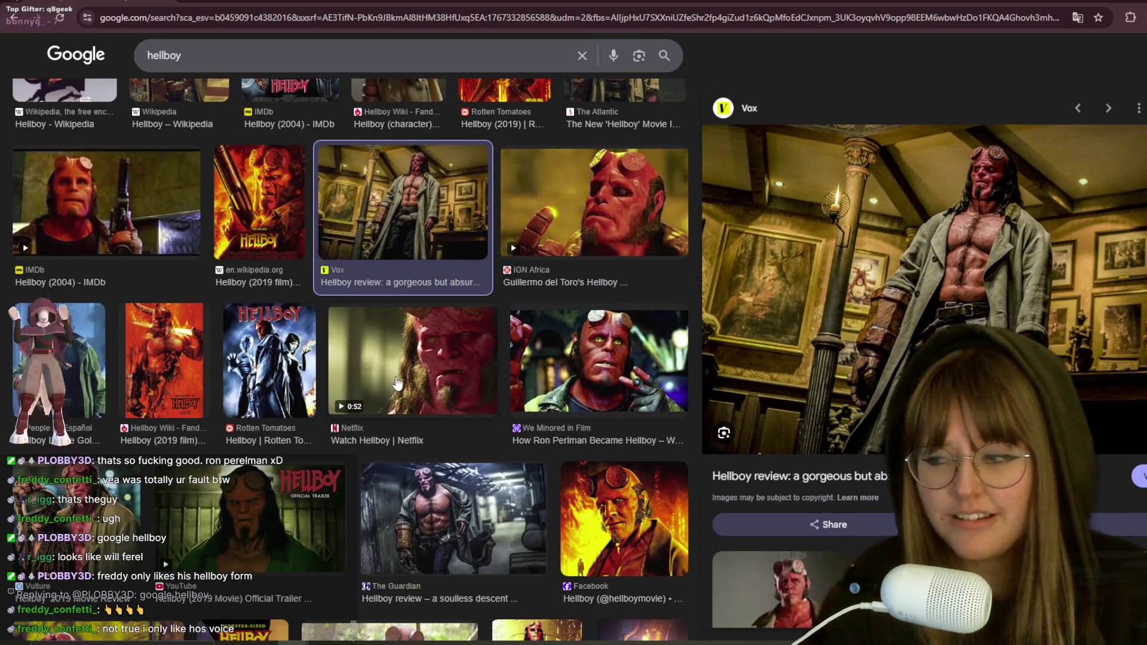
scroll(398, 383, "down", 6)
scroll(375, 381, "down", 2)
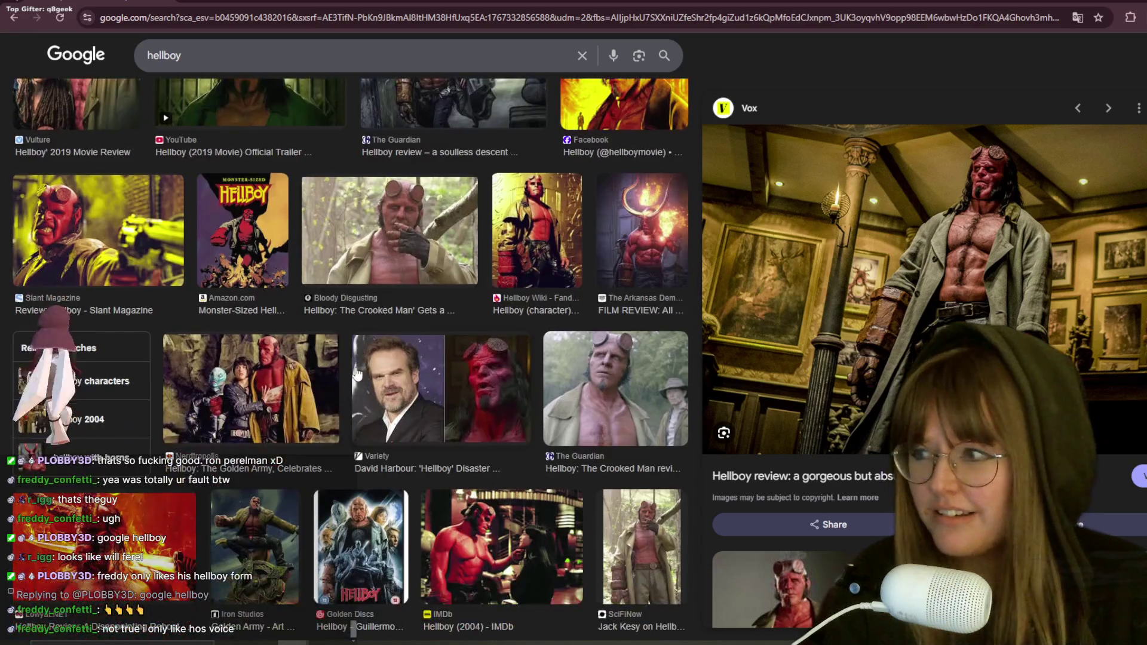
scroll(286, 515, "down", 1)
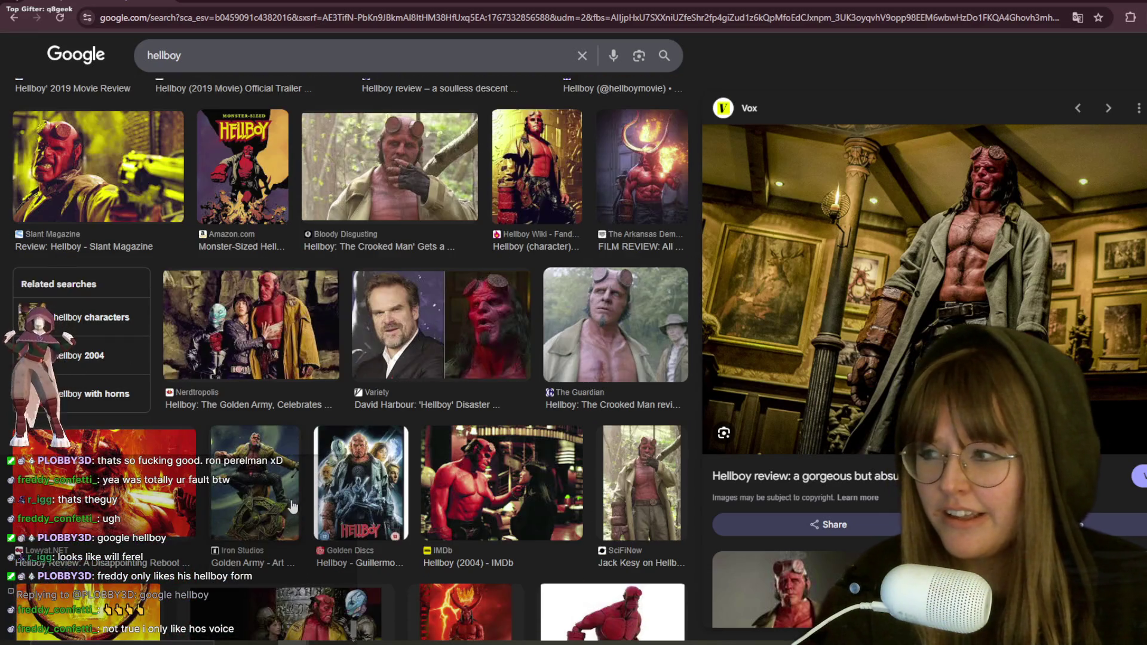
scroll(269, 501, "down", 4)
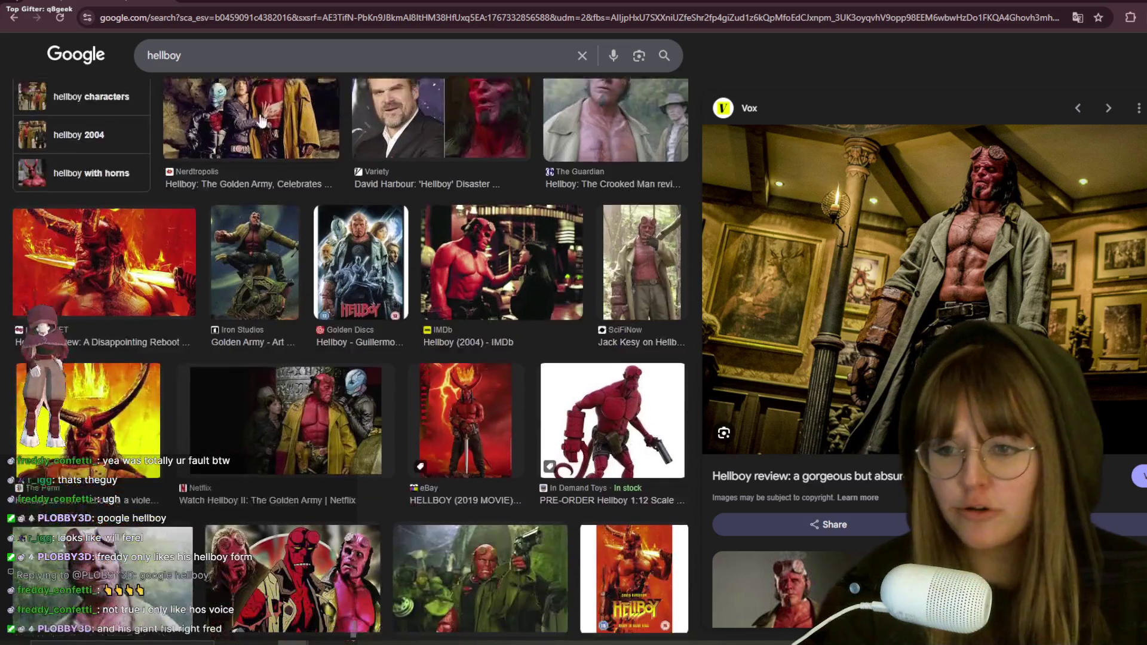
scroll(422, 333, "down", 2)
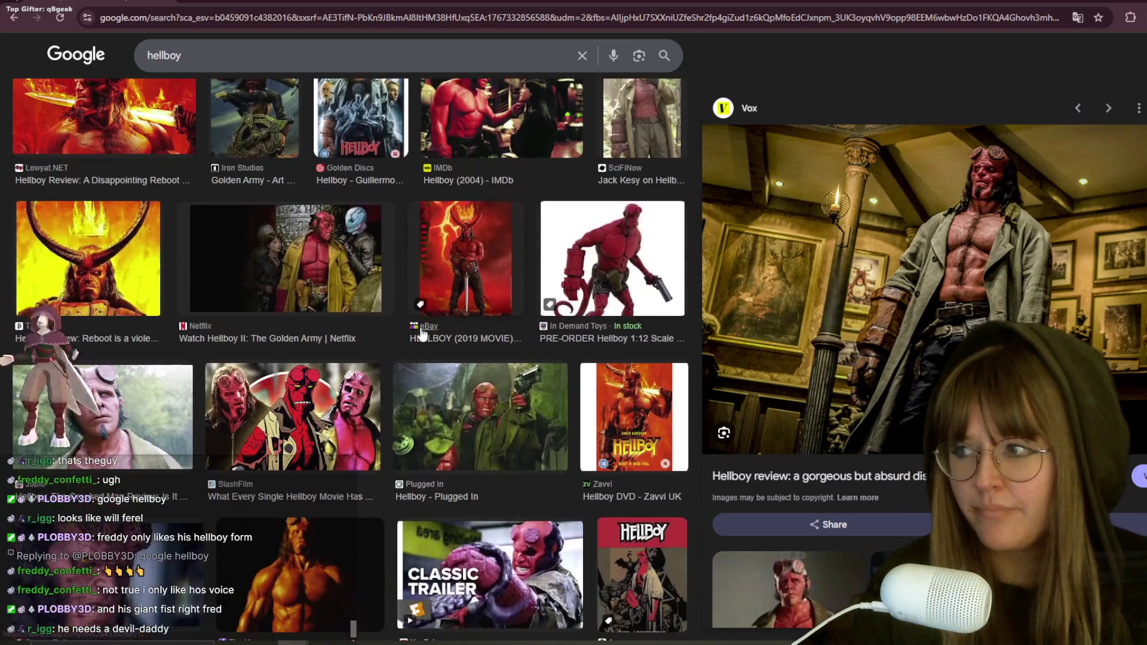
scroll(422, 364, "down", 7)
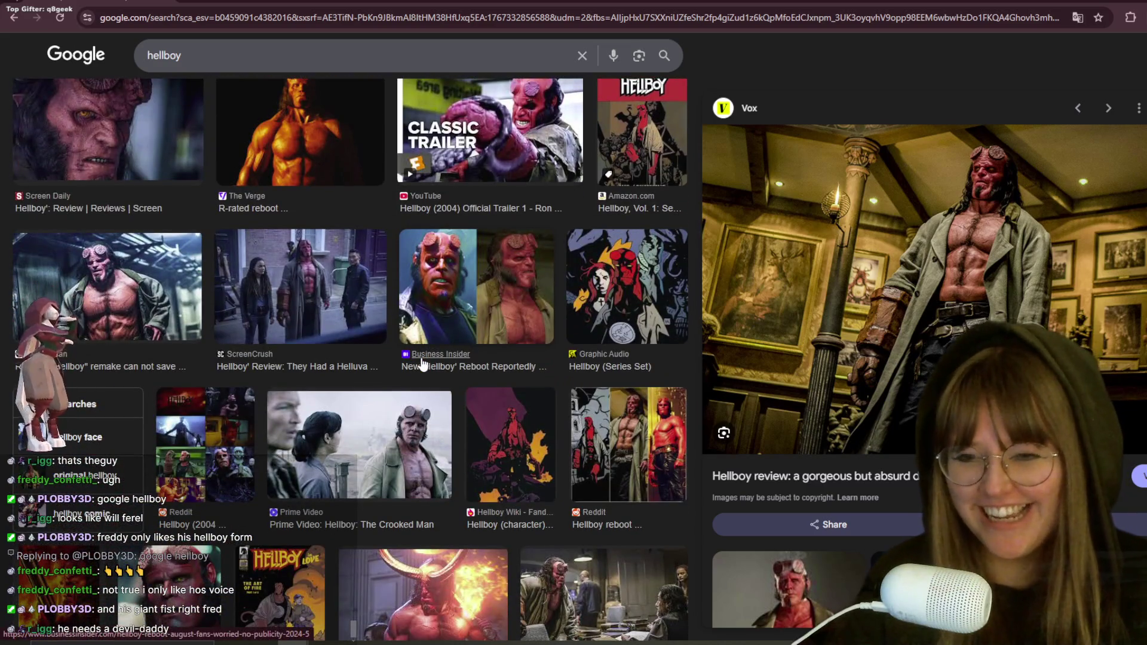
scroll(421, 362, "down", 3)
scroll(444, 151, "down", 2)
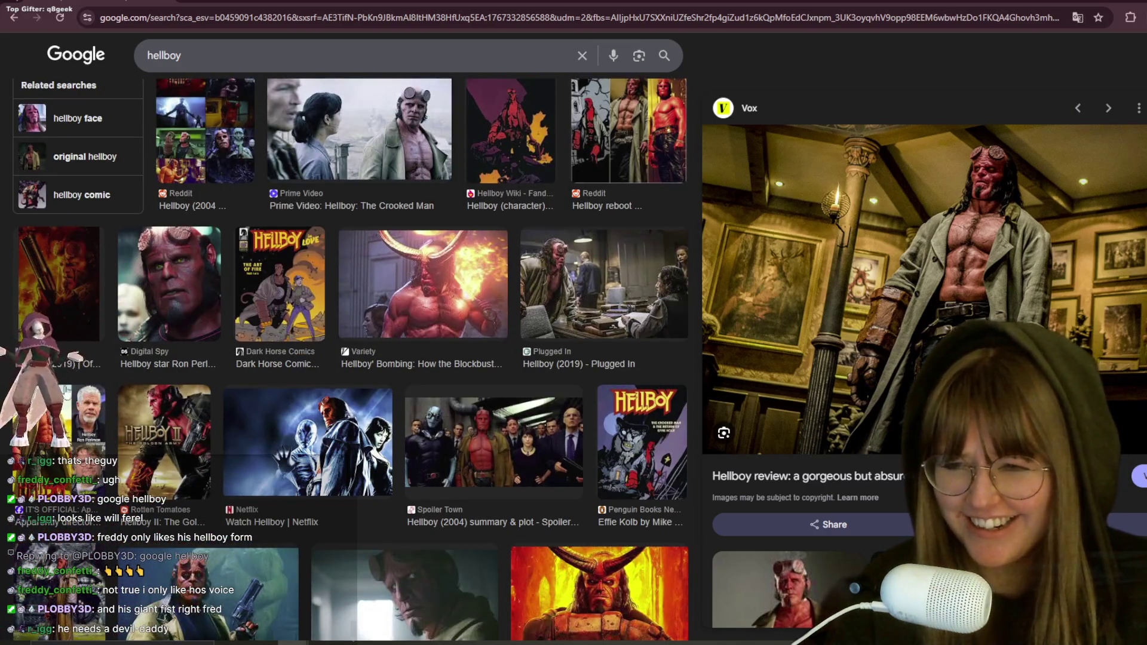
Step: Preview the Variety horned-Hellboy image, then the Reddit r/HellBoy image
left_click(407, 255)
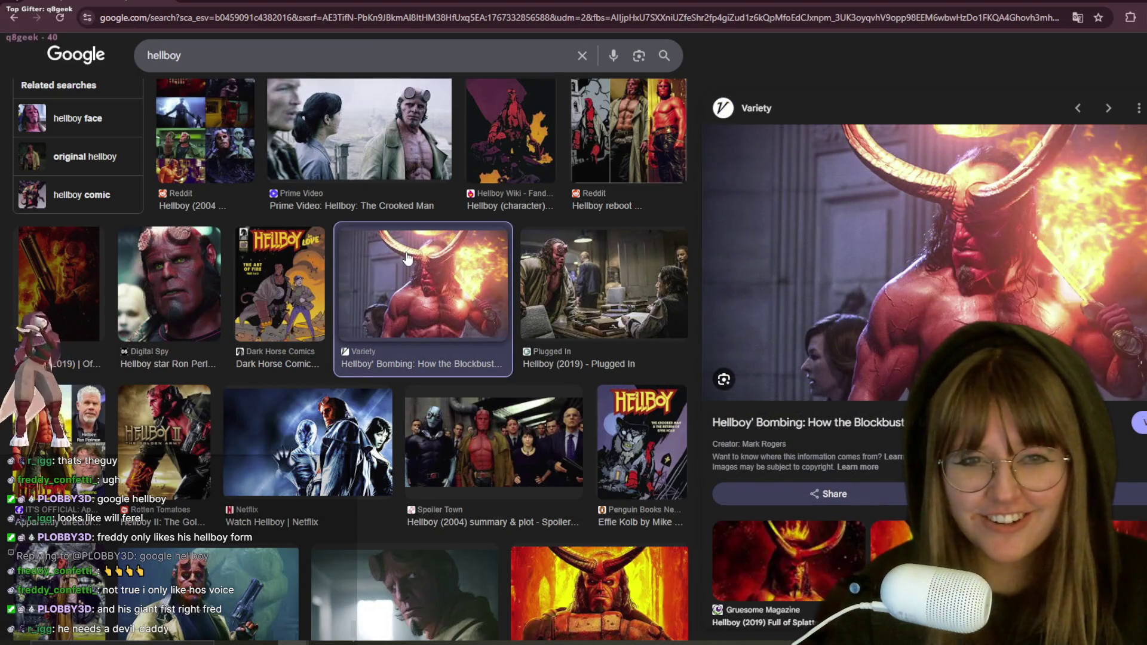
scroll(417, 272, "down", 2)
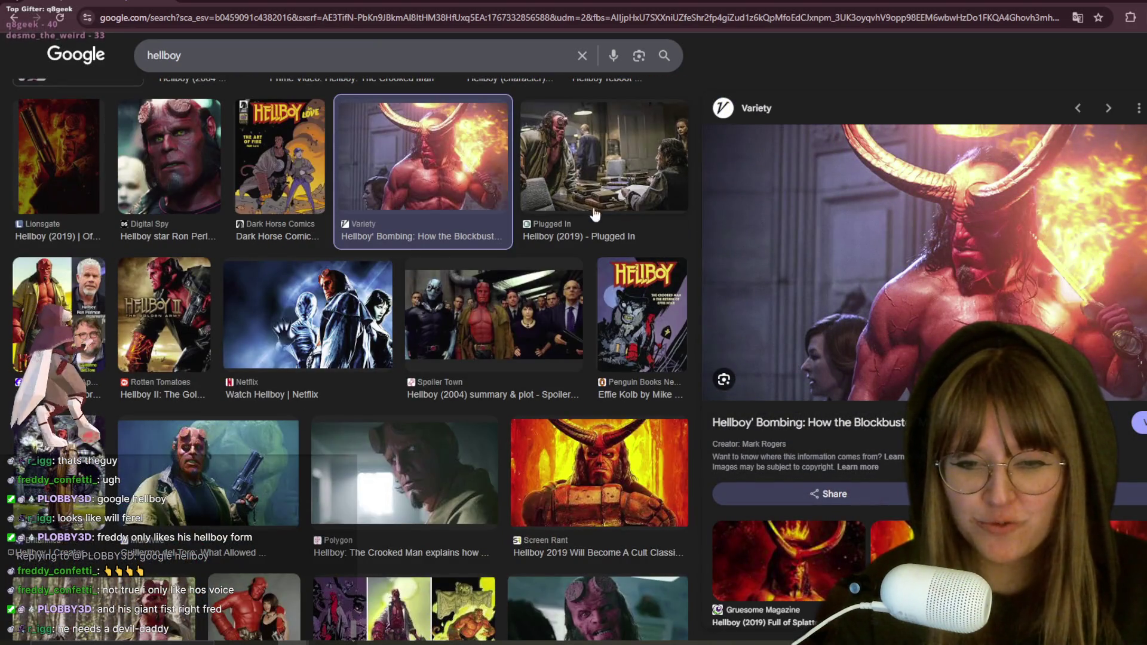
scroll(604, 208, "down", 1)
scroll(600, 207, "down", 2)
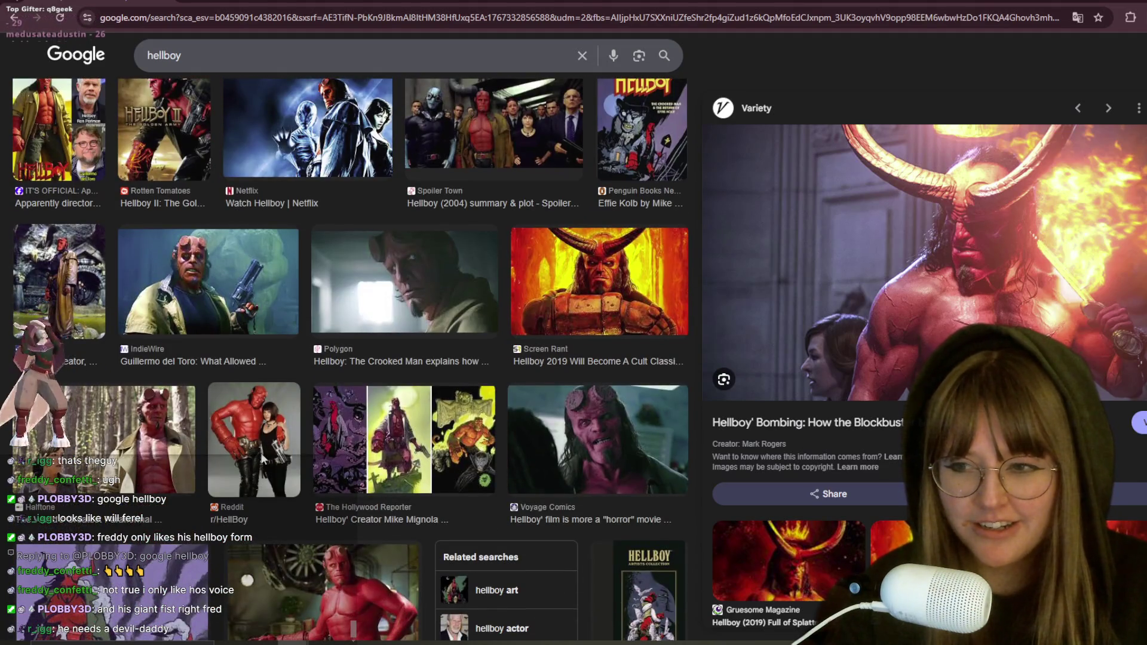
left_click(263, 458)
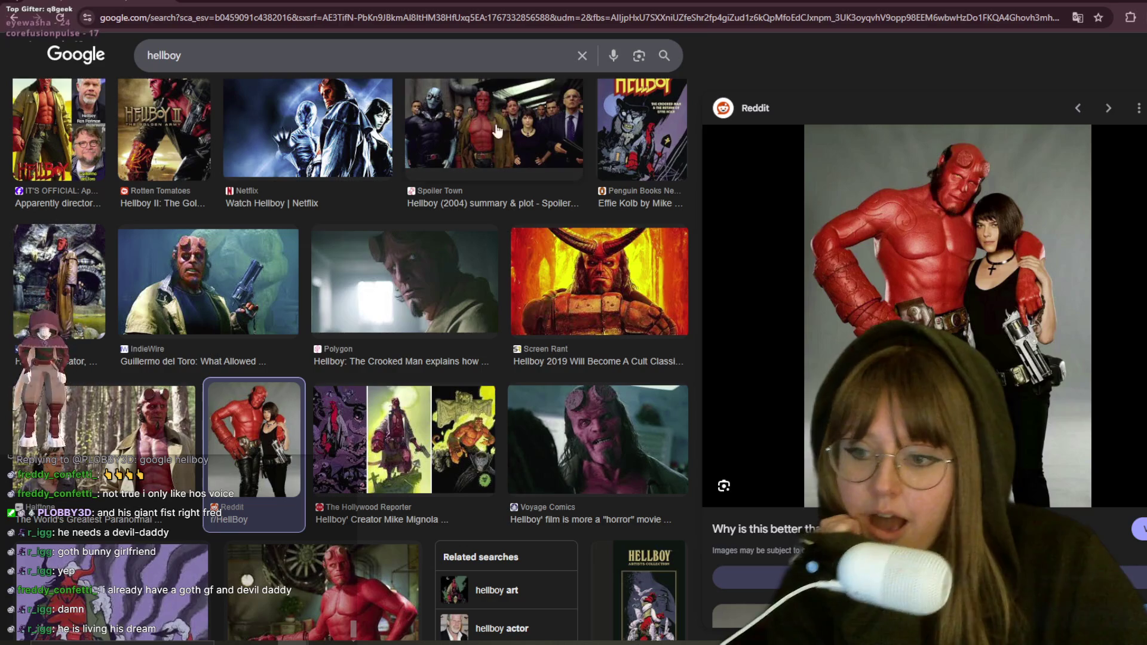
Step: Preview The Untold Truth Of Hellboy image and scroll further down the hellboy results
scroll(400, 353, "down", 1)
scroll(400, 353, "down", 5)
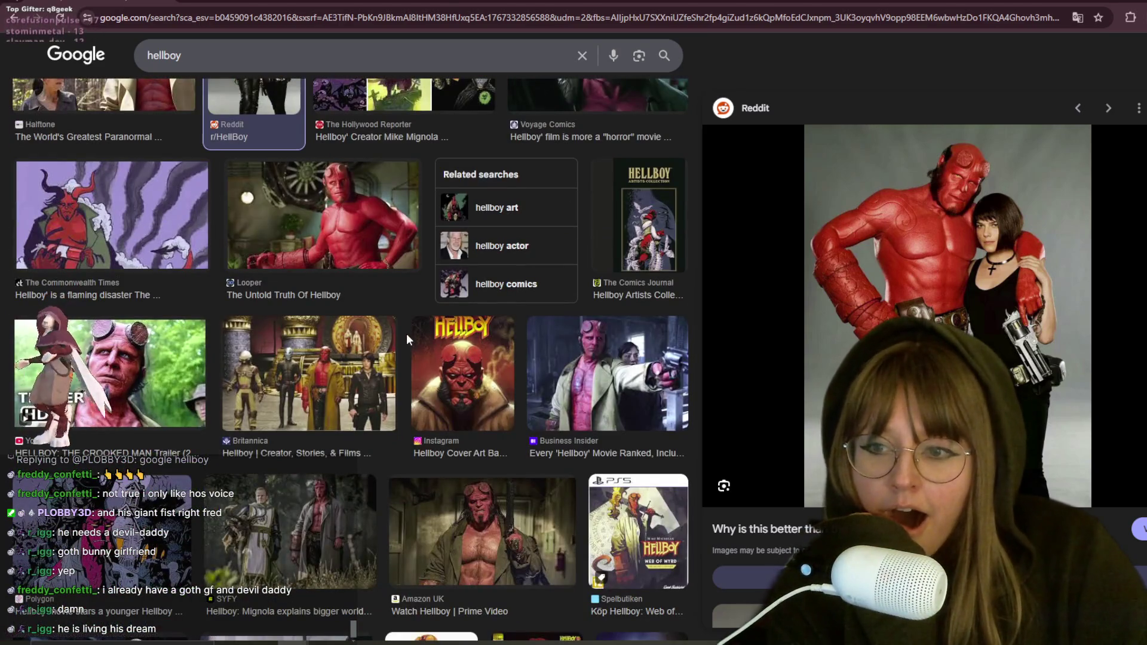
left_click(305, 203)
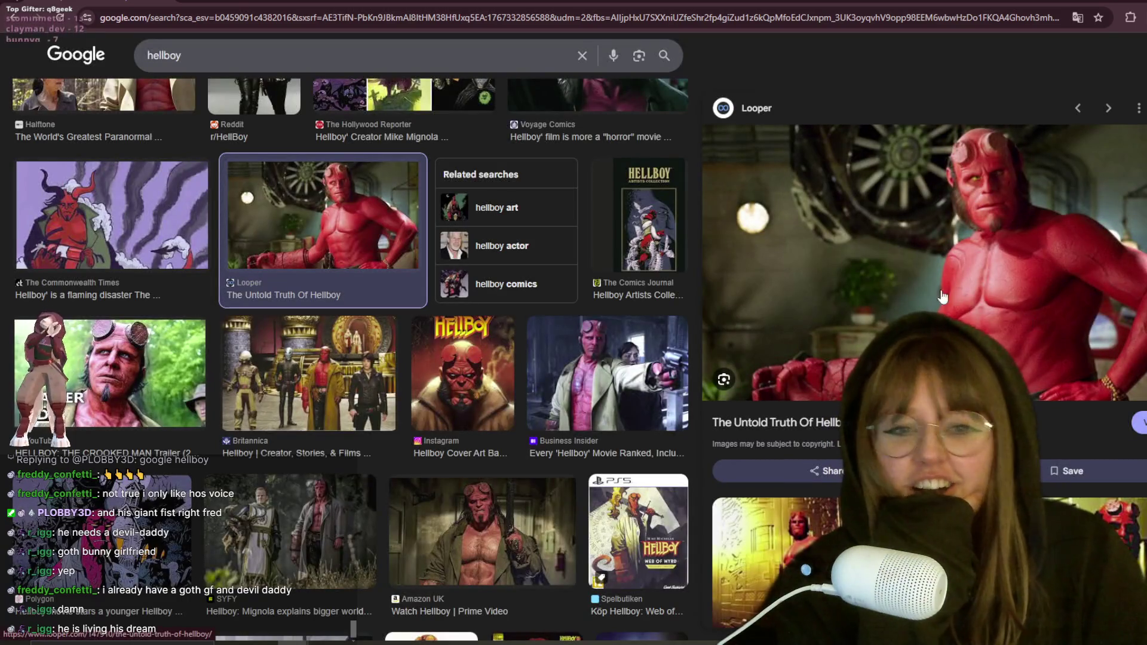
scroll(582, 370, "down", 2)
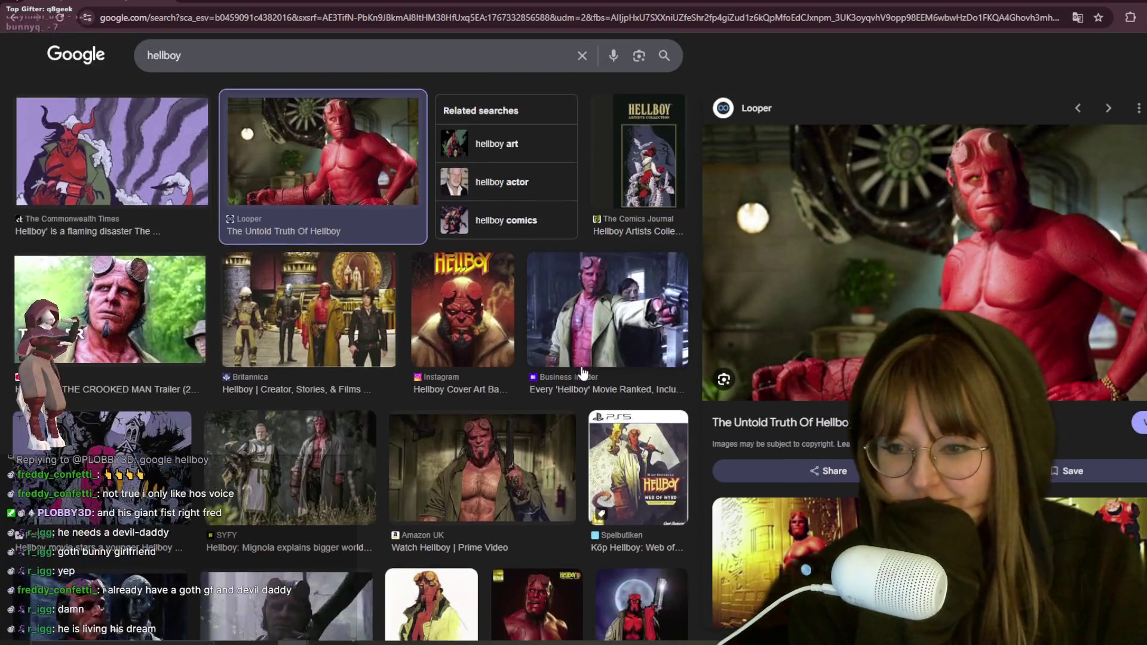
scroll(582, 370, "down", 6)
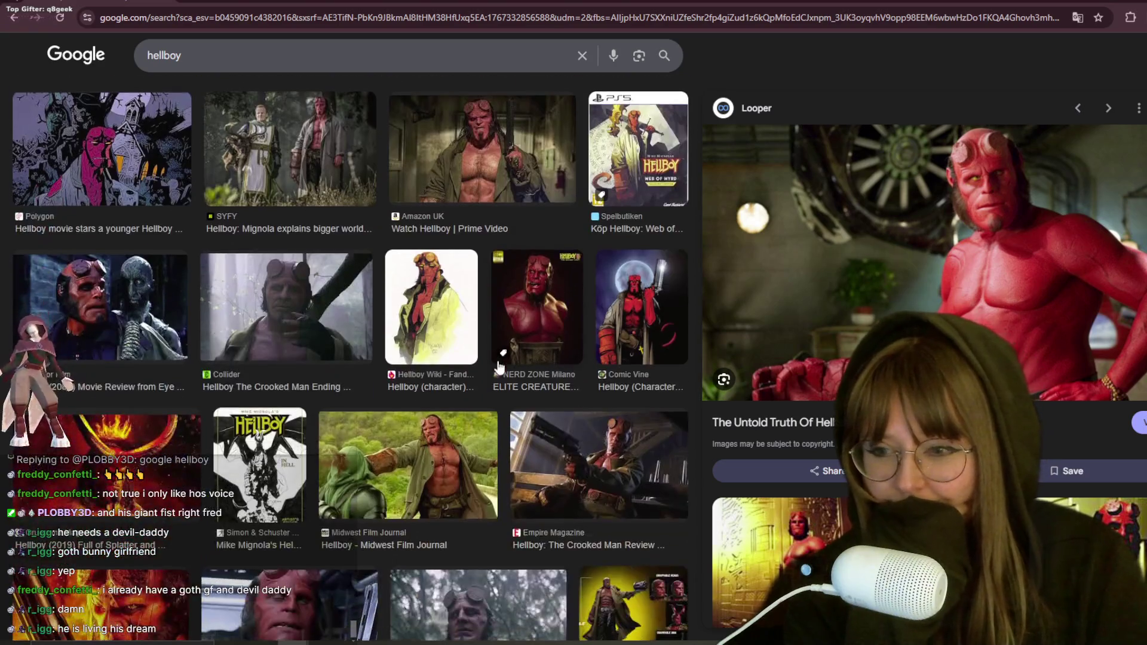
scroll(442, 383, "down", 5)
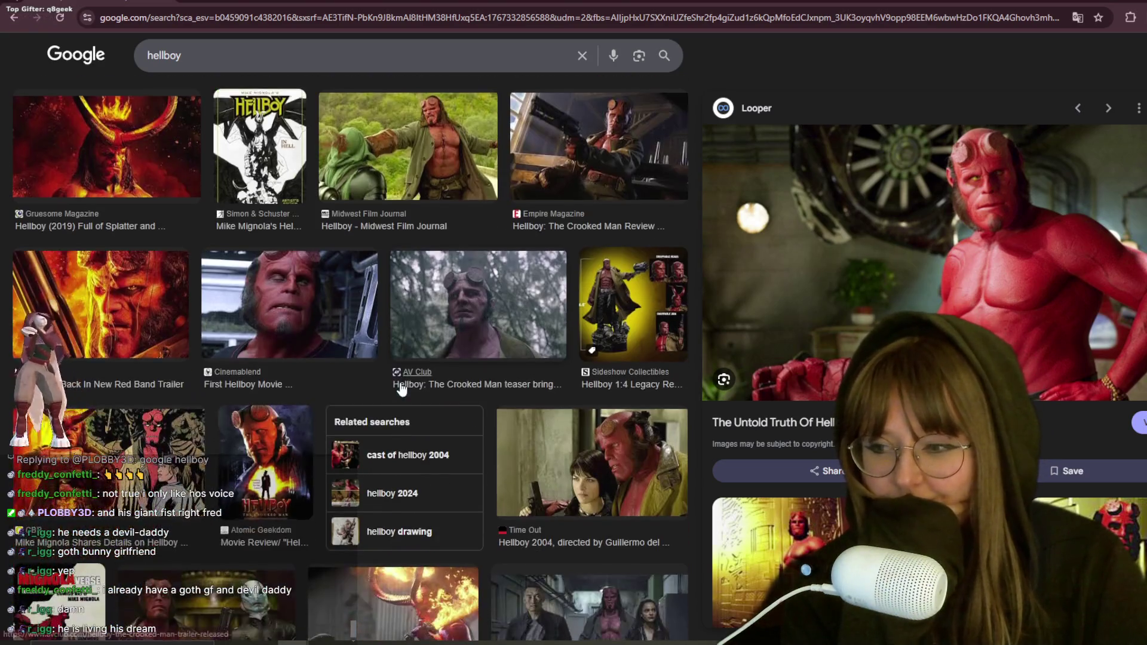
scroll(406, 387, "down", 7)
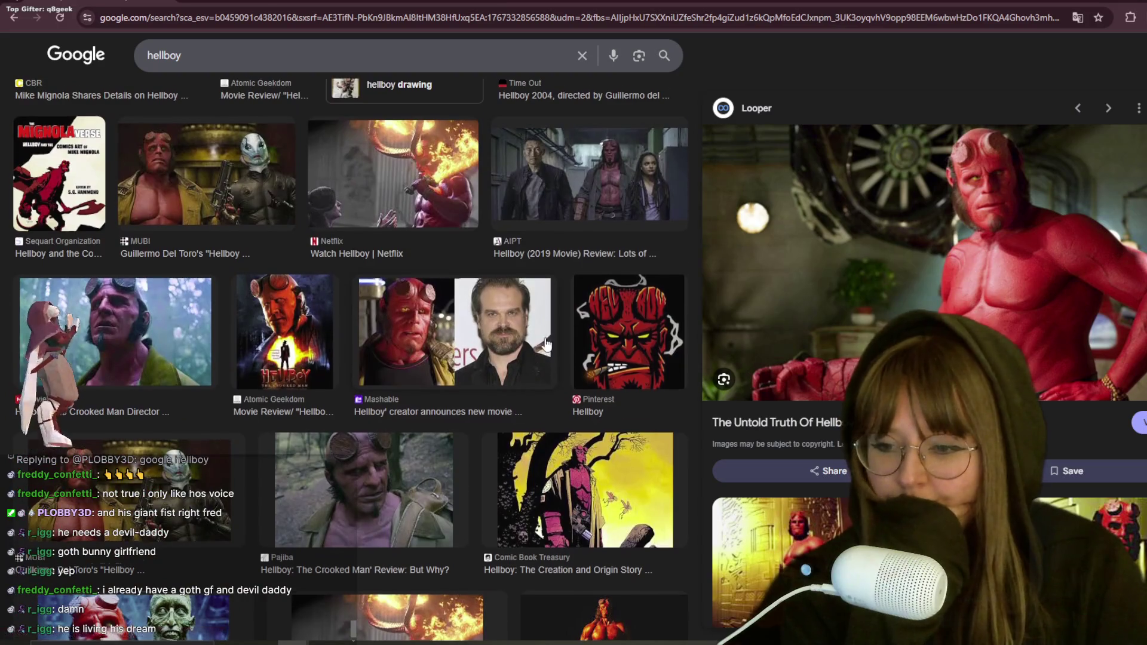
scroll(540, 349, "down", 5)
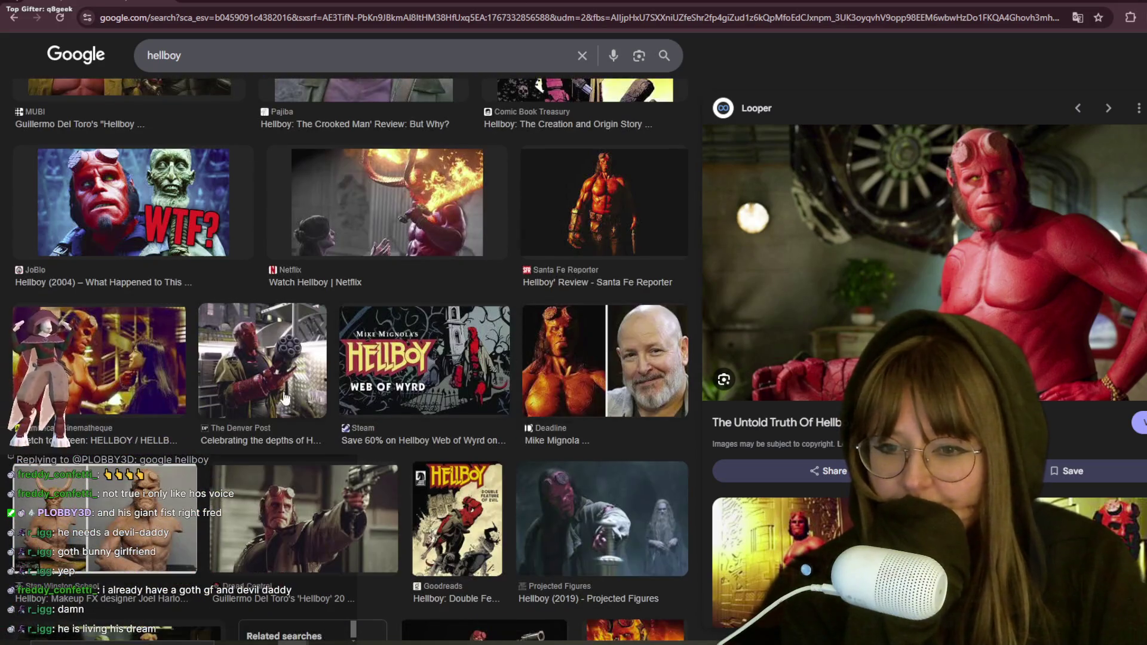
scroll(237, 398, "down", 7)
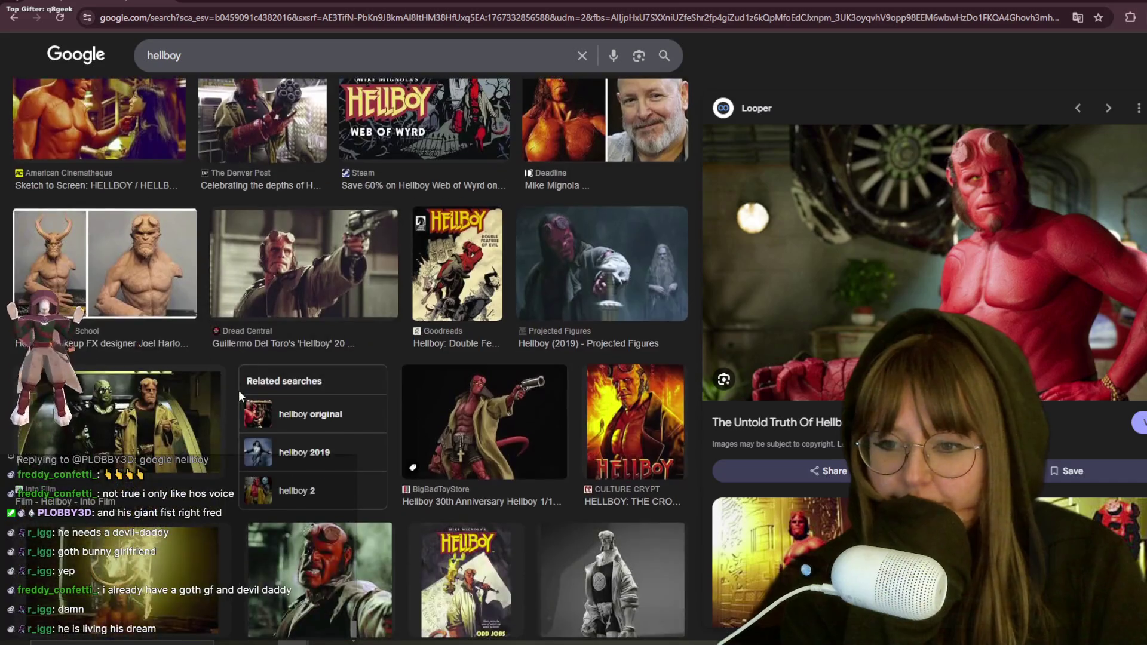
scroll(266, 397, "down", 9)
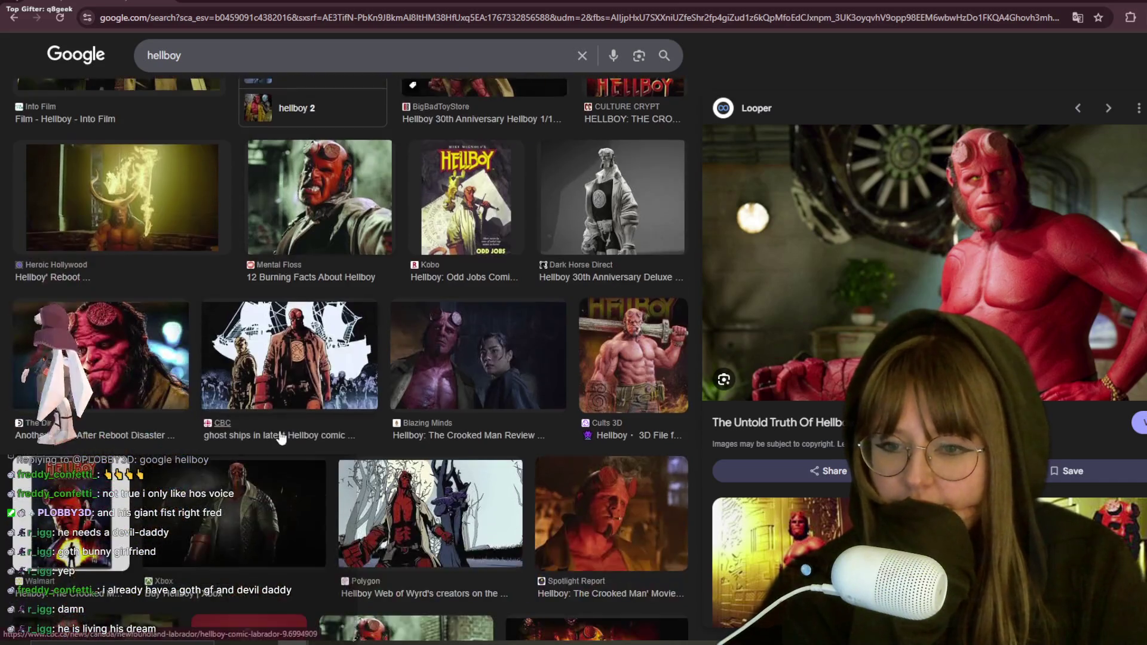
scroll(280, 445, "down", 8)
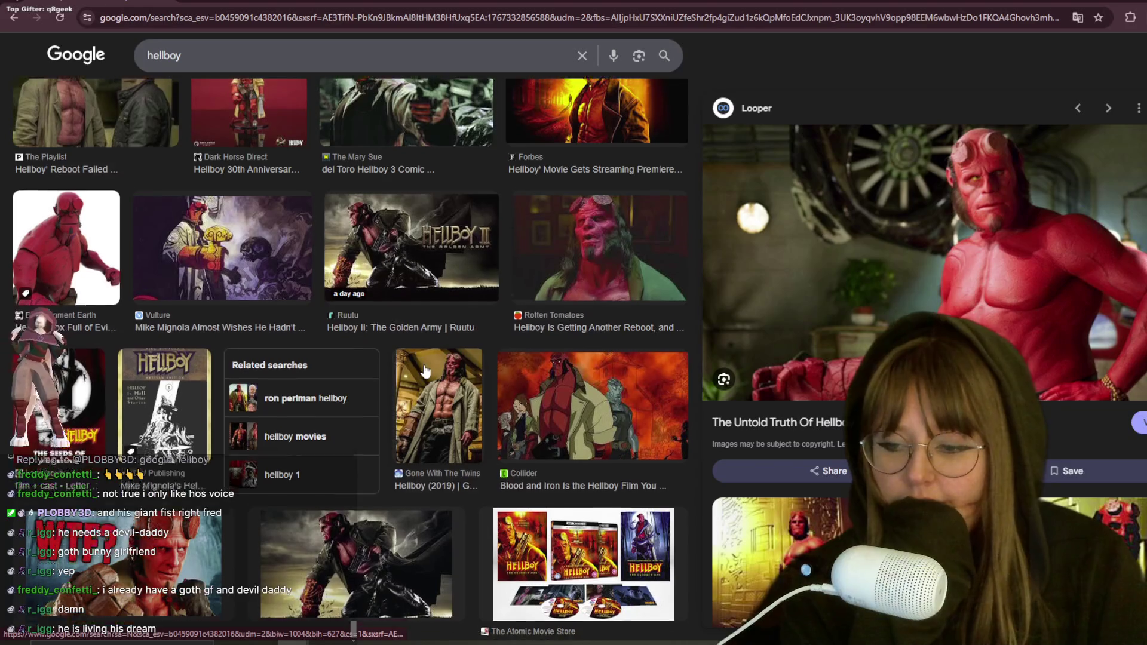
scroll(451, 357, "down", 16)
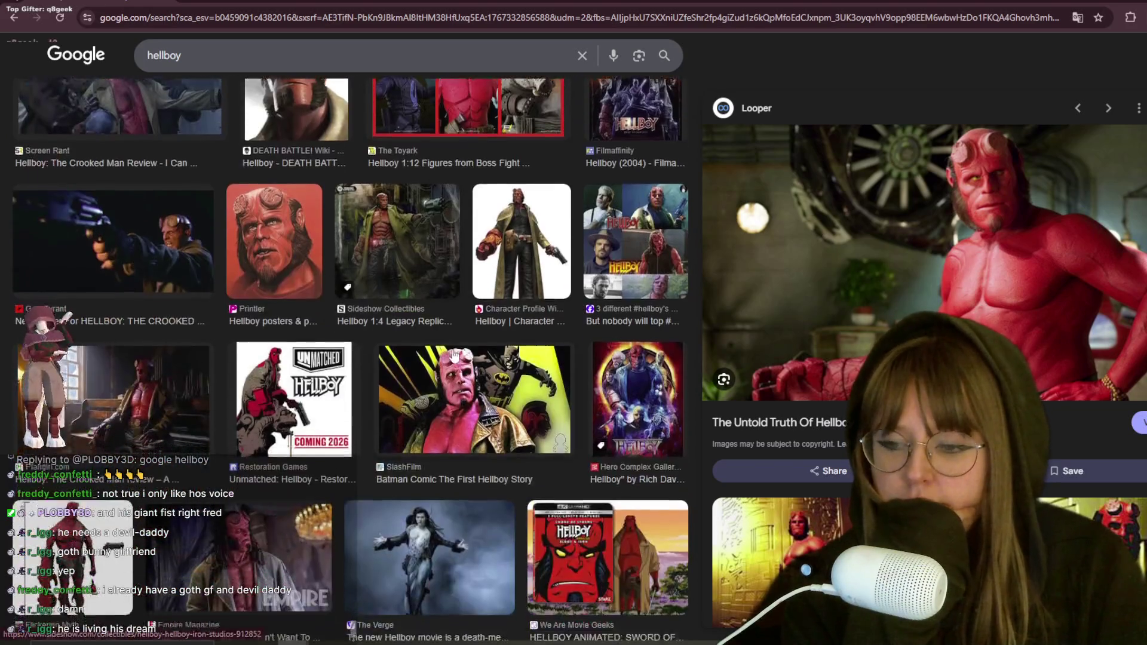
scroll(528, 519, "down", 2)
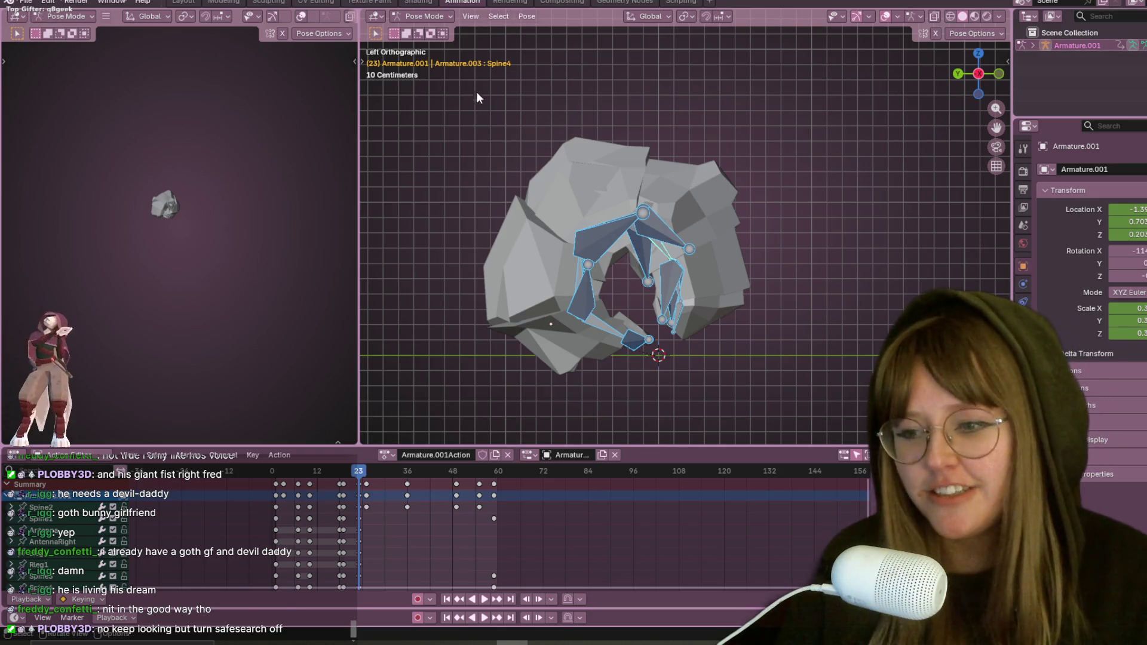
Step: Return to the straight left side view and scrub the timeline back to frame 0
middle_click_drag(711, 248, 723, 173)
left_click(978, 73)
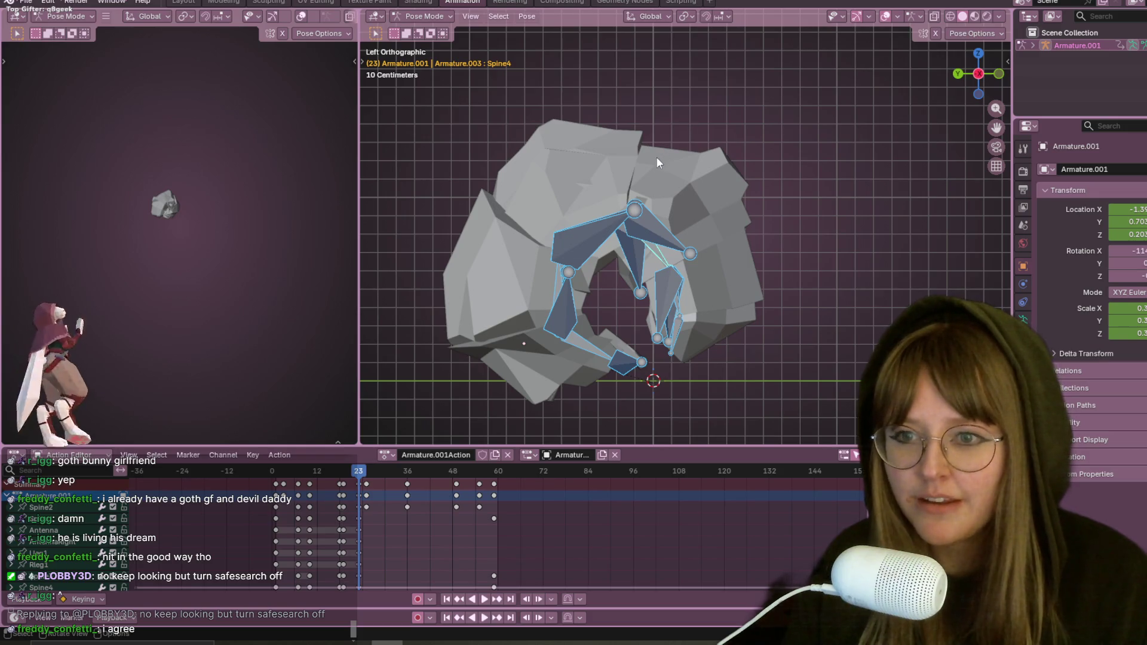
scroll(656, 156, "down", 1)
mouse_move(357, 474)
left_mouse_down()
mouse_move(270, 481)
mouse_move(344, 439)
left_mouse_up()
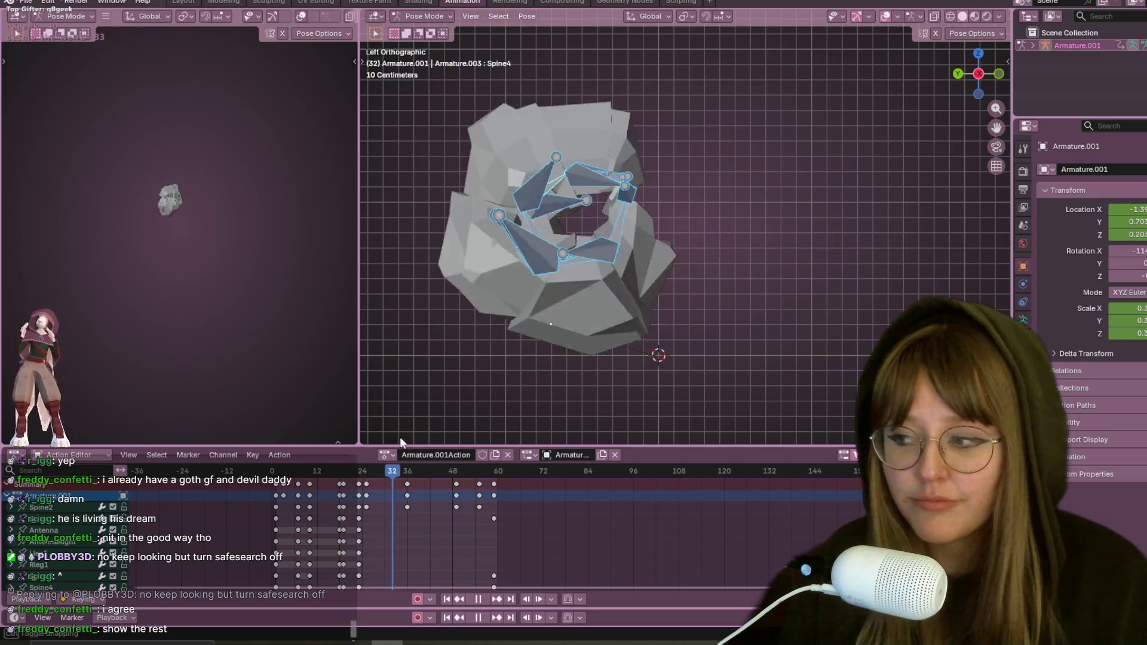
key("Escape")
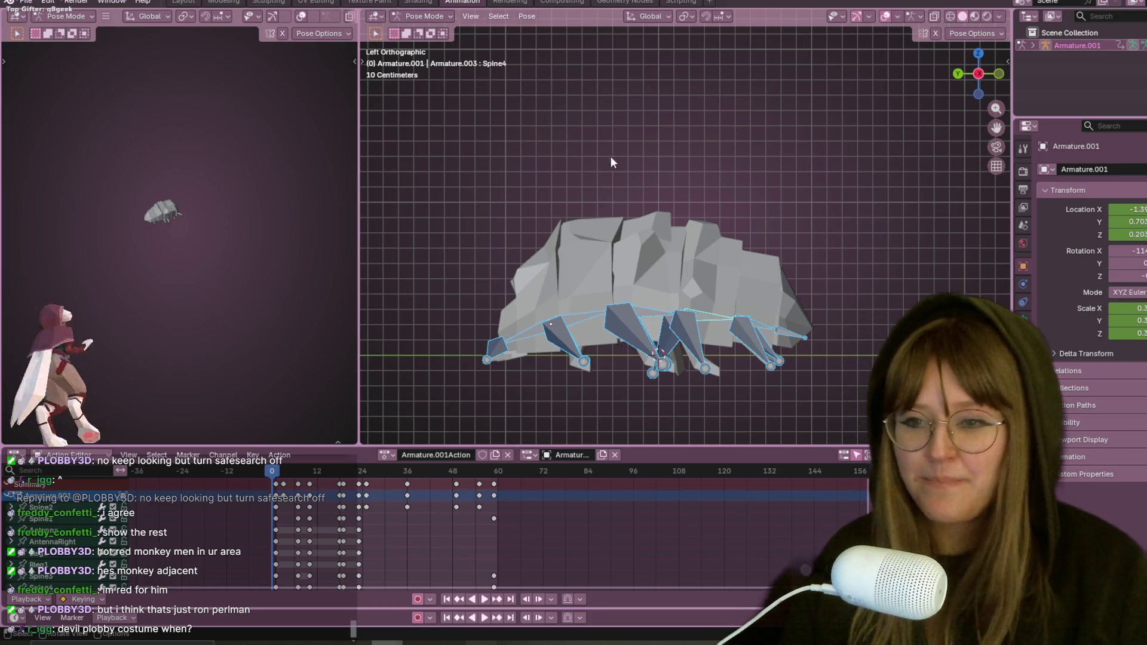
Step: Play the roll-up animation, then jump back to frame 2 with the bug uncurled
key("space")
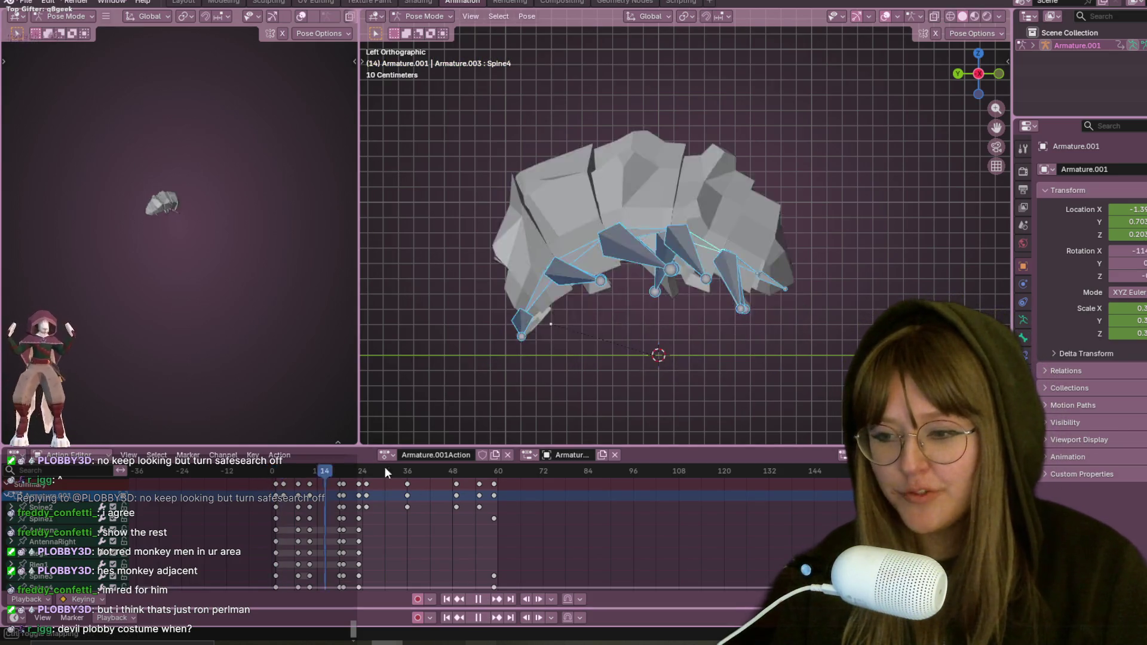
mouse_move(286, 470)
left_mouse_down()
mouse_move(277, 503)
mouse_move(333, 494)
mouse_move(279, 483)
left_mouse_up()
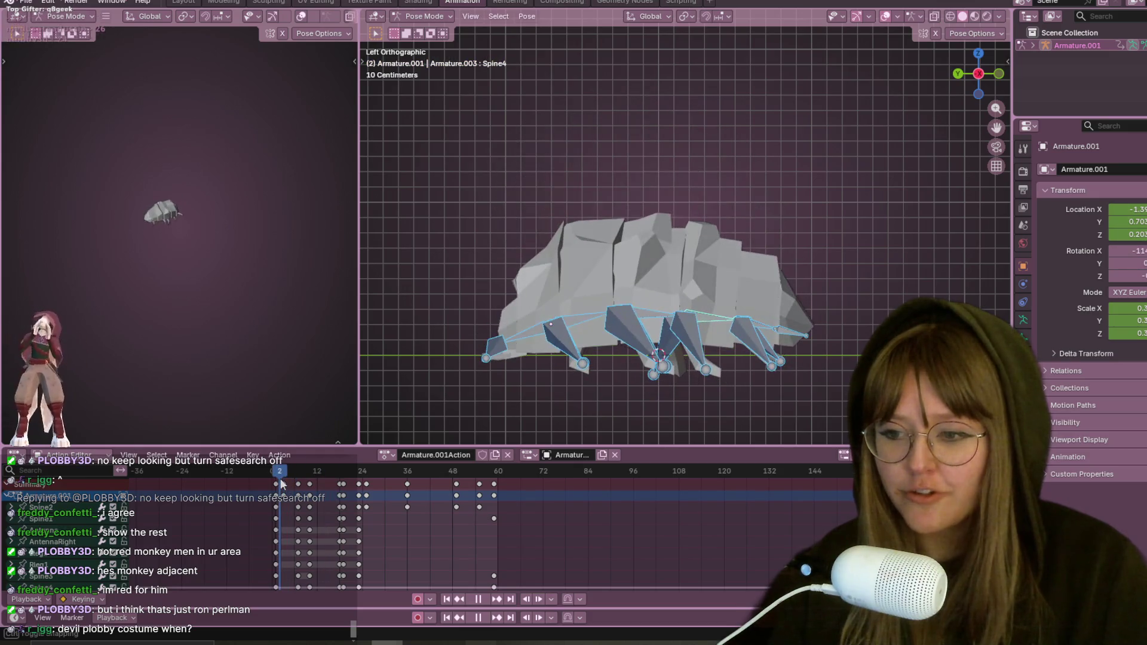
scroll(870, 111, "up", 1)
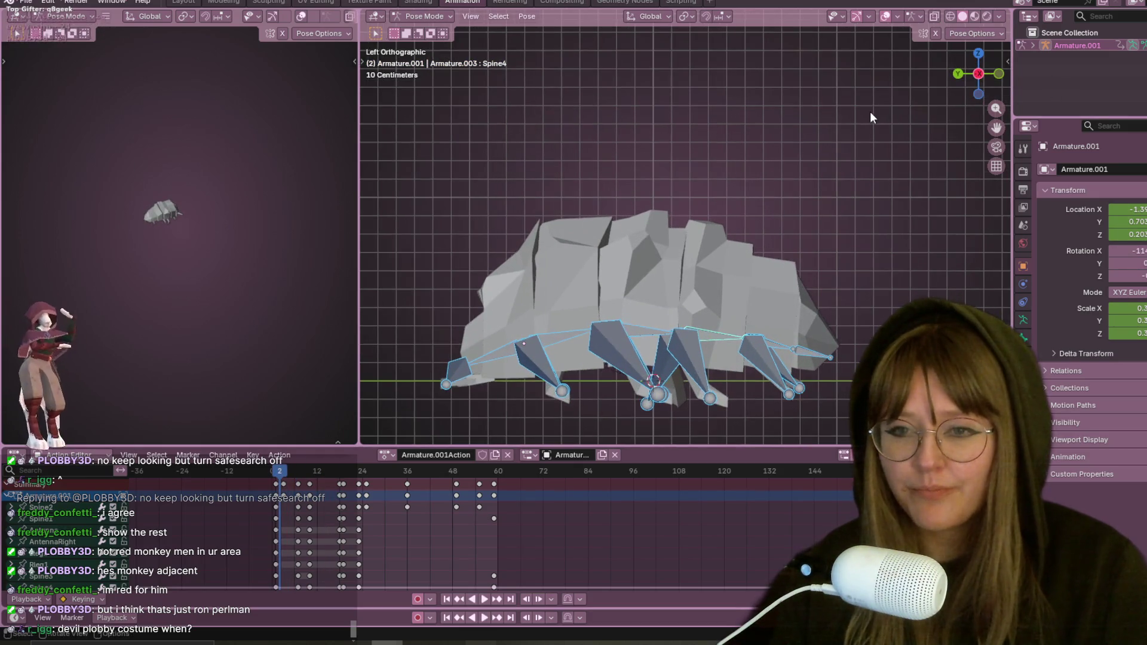
scroll(751, 255, "up", 3)
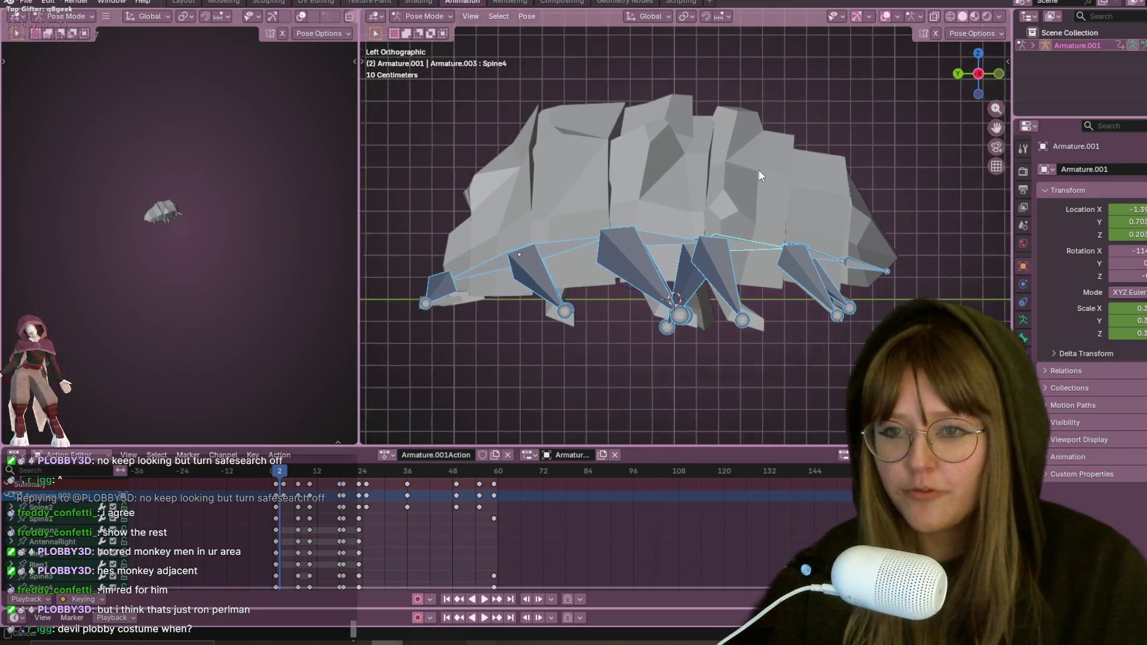
Step: Replay the roll-up animation twice, recentring the curled pillbug in the view
key("space")
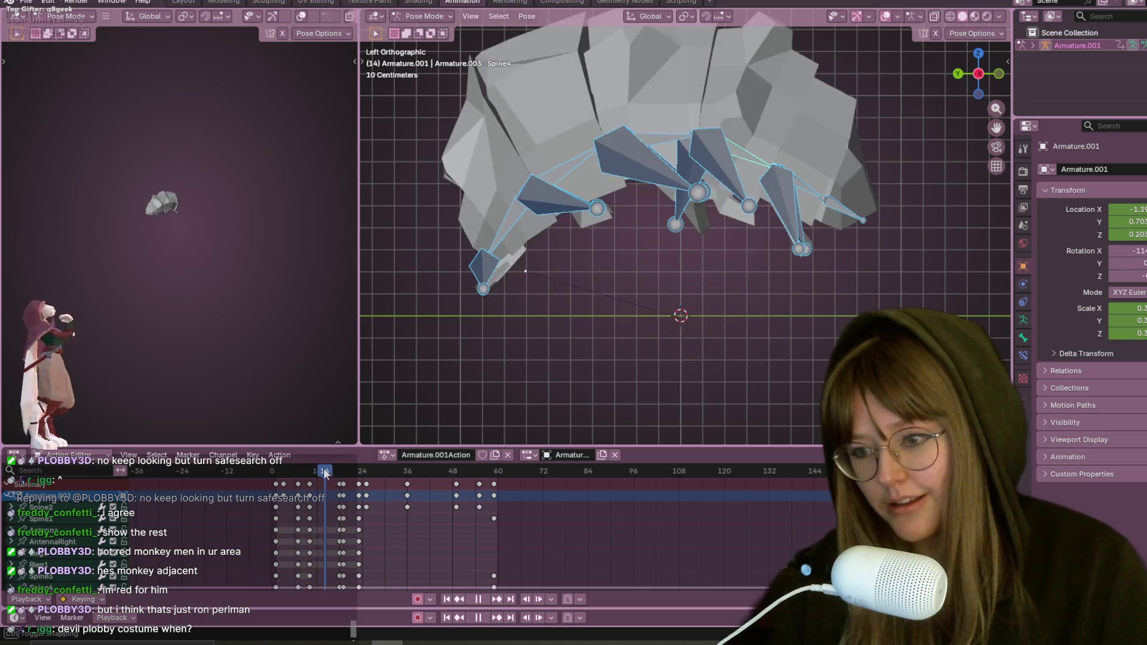
key("space")
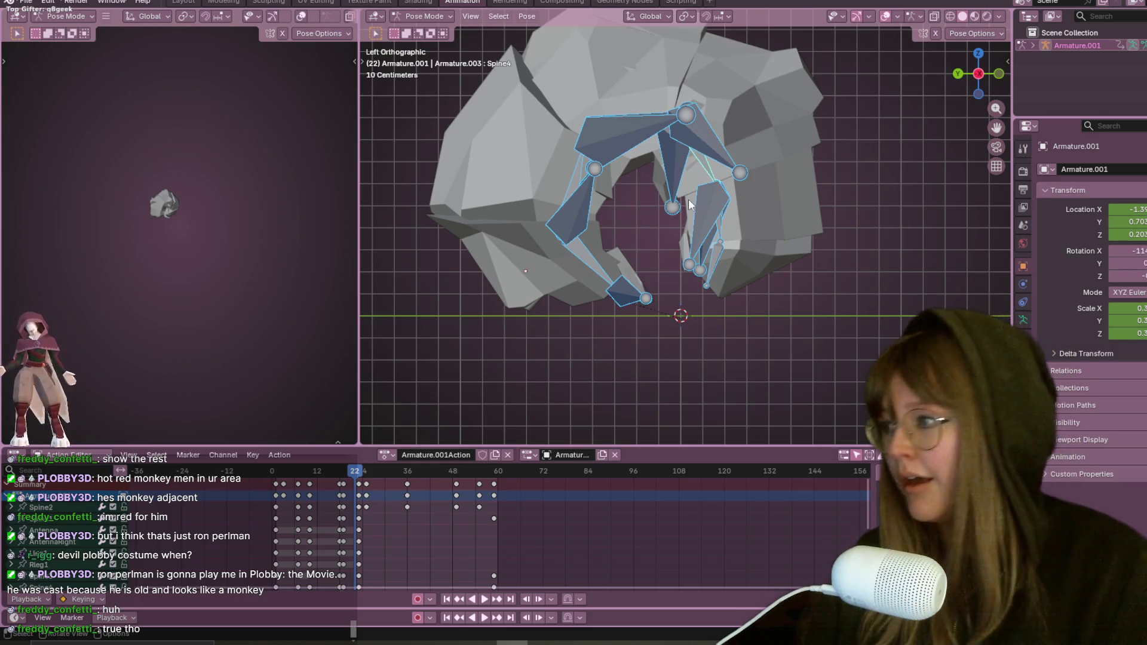
middle_click_drag(688, 198, 687, 229, "shift")
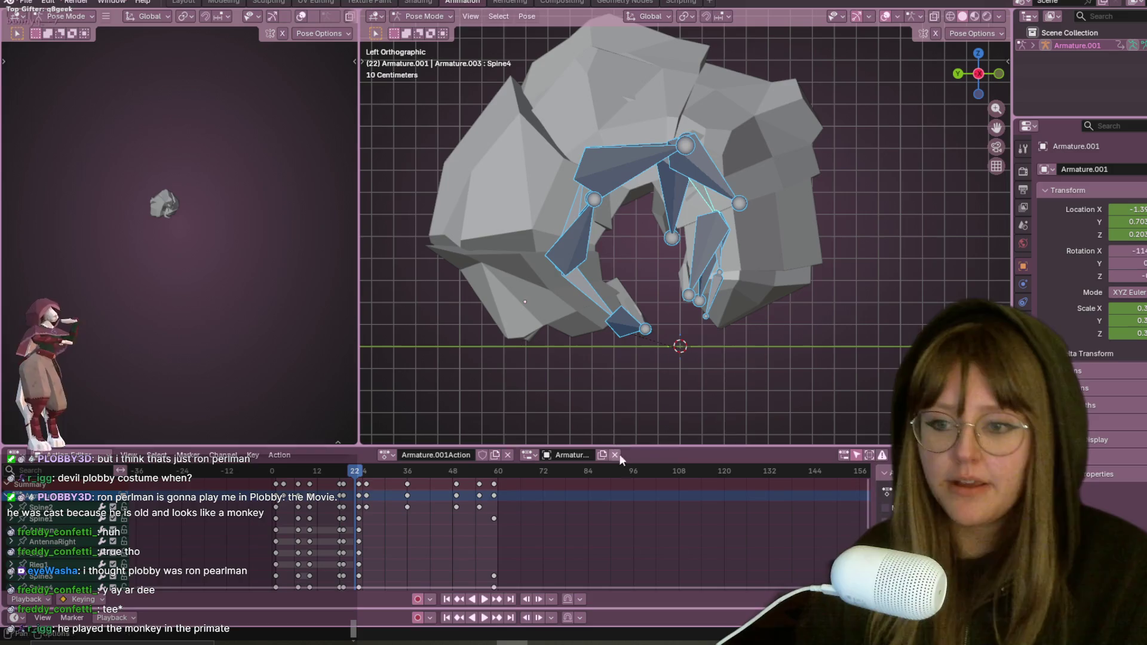
key("space")
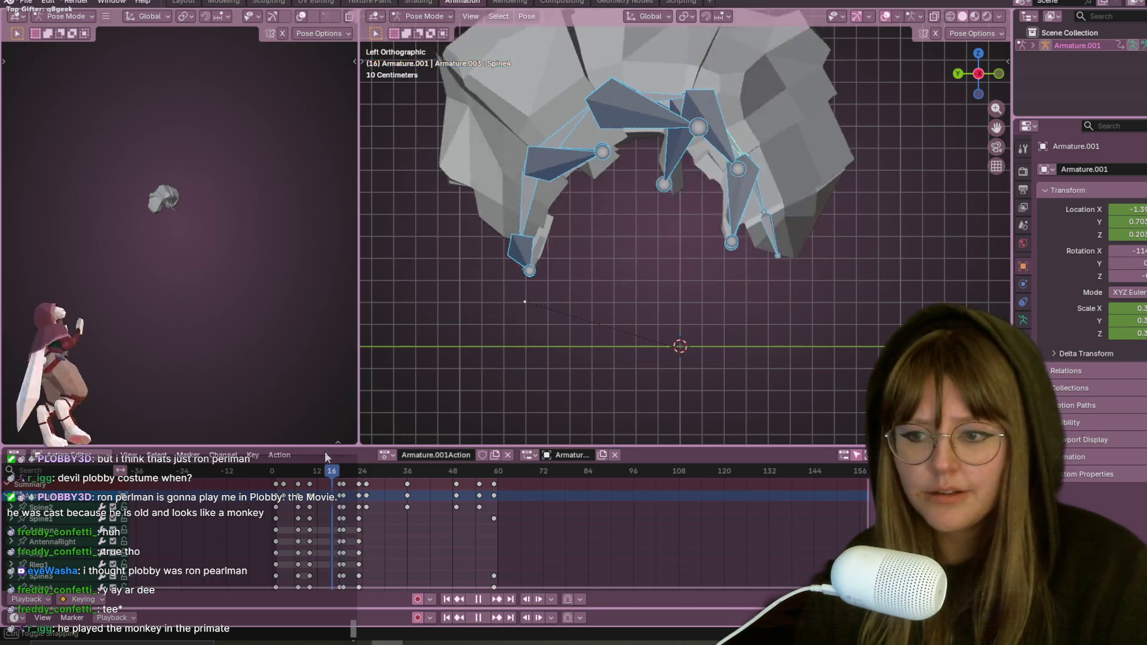
key("Escape")
Step: Play the roll-up once more, stop on frame 27, and save RolyPolyOrphan.blend
scroll(660, 300, "down", 3)
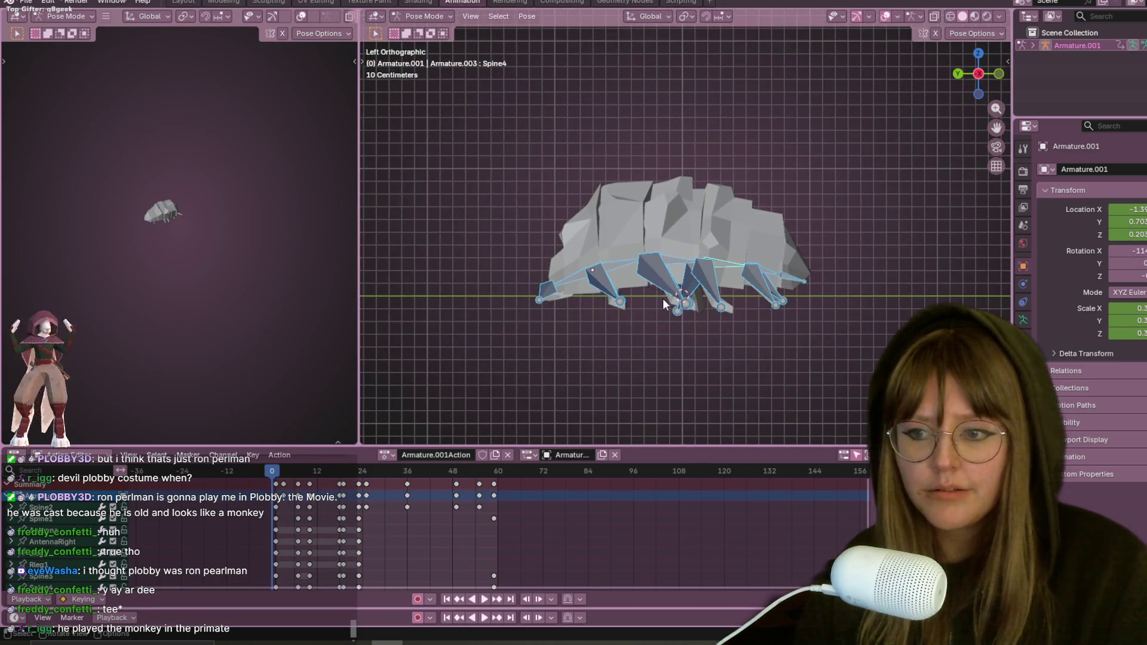
key("space")
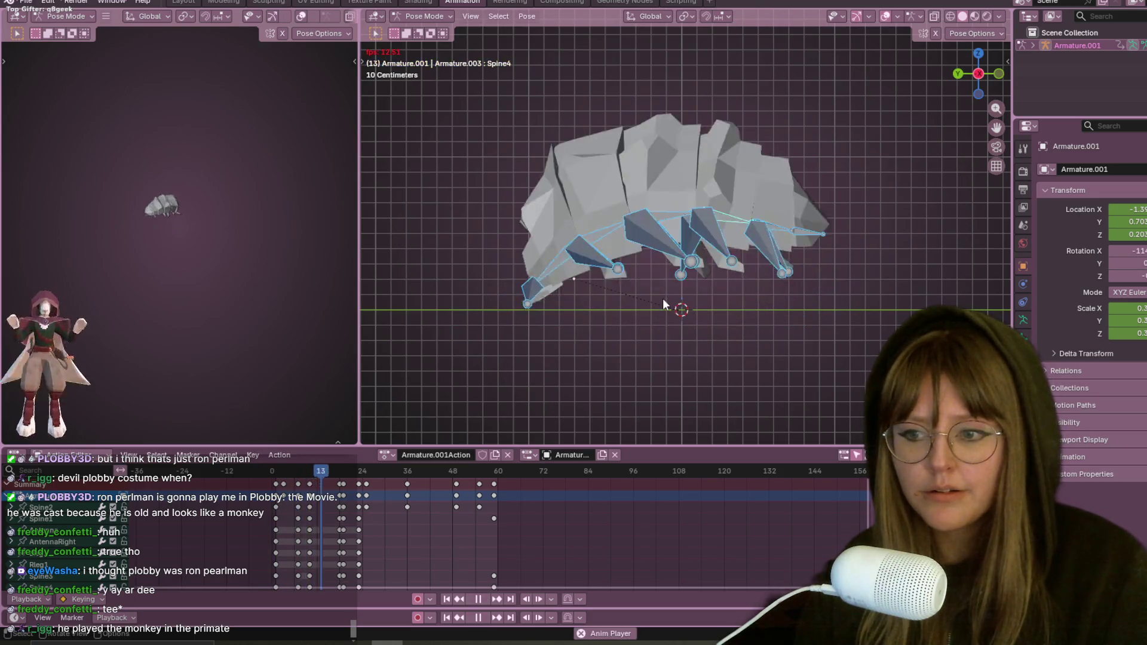
key("space")
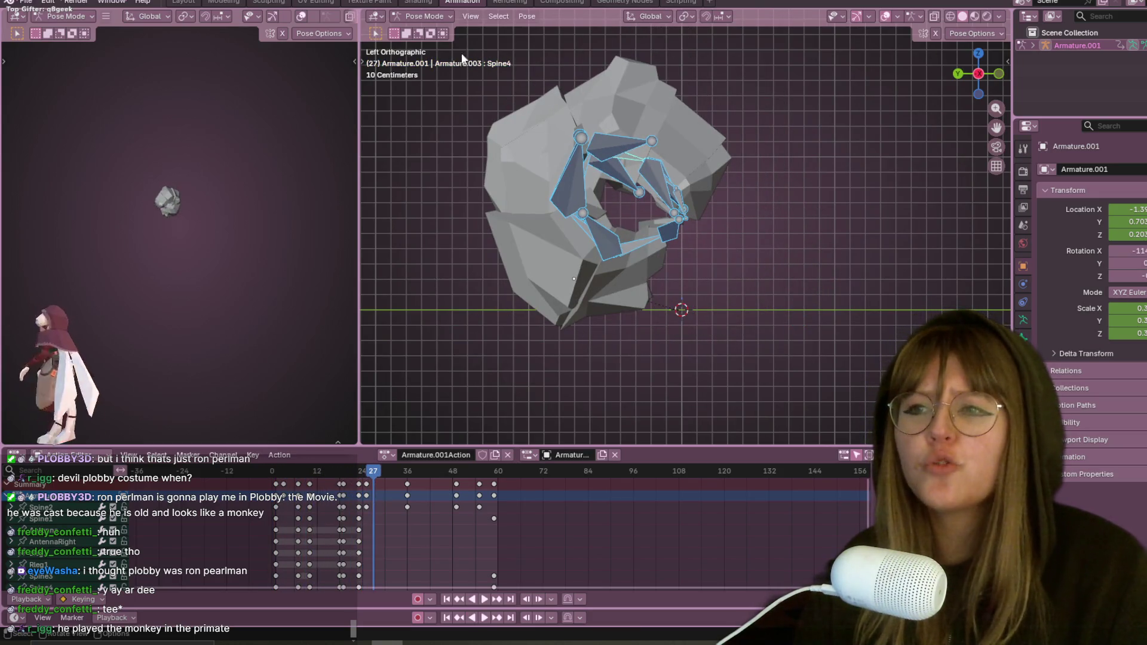
left_click(197, 6)
key("ctrl+s")
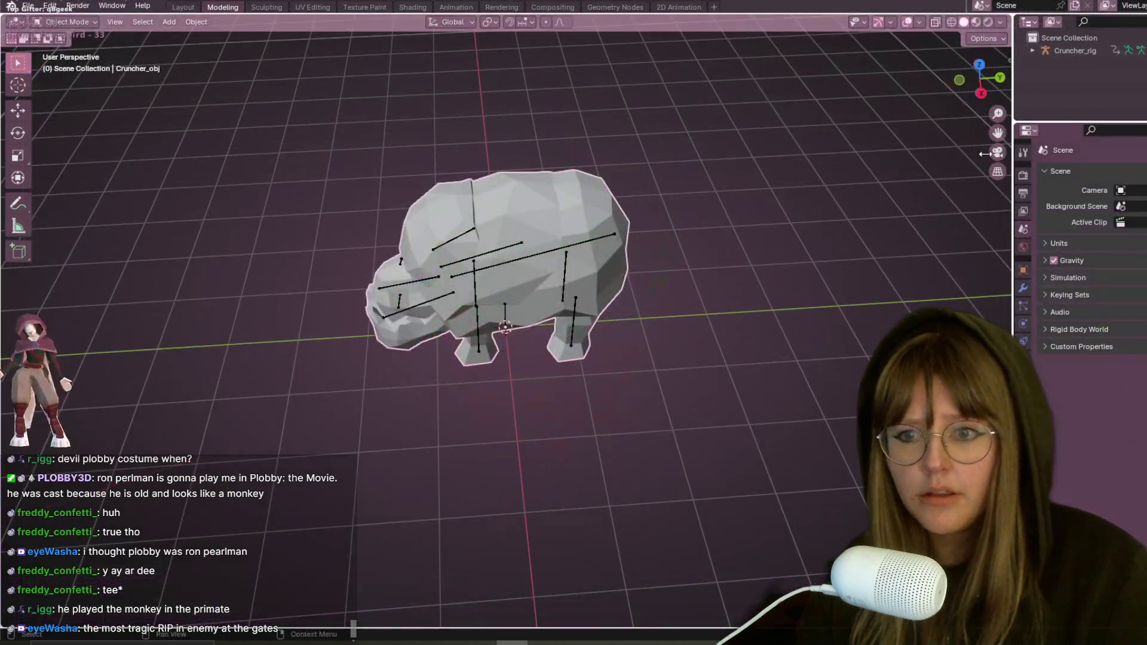
Step: Quit Cruncher.blend without saving and reopen RolyPolyOrphan.blend from Recent Files
key("ctrl+q")
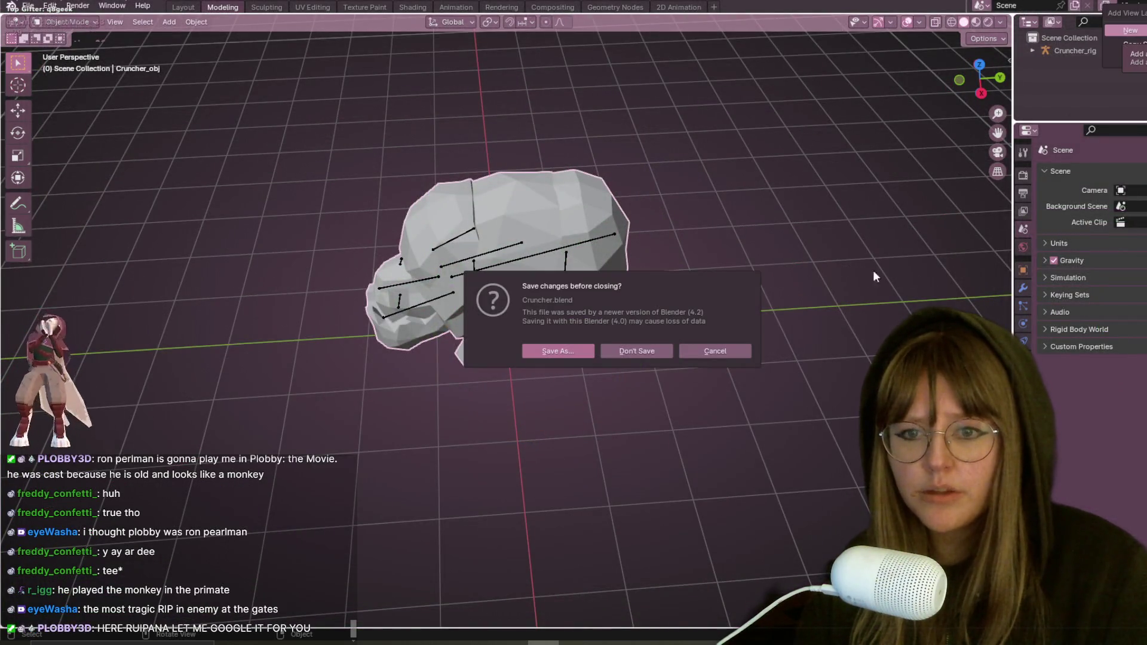
left_click(635, 353)
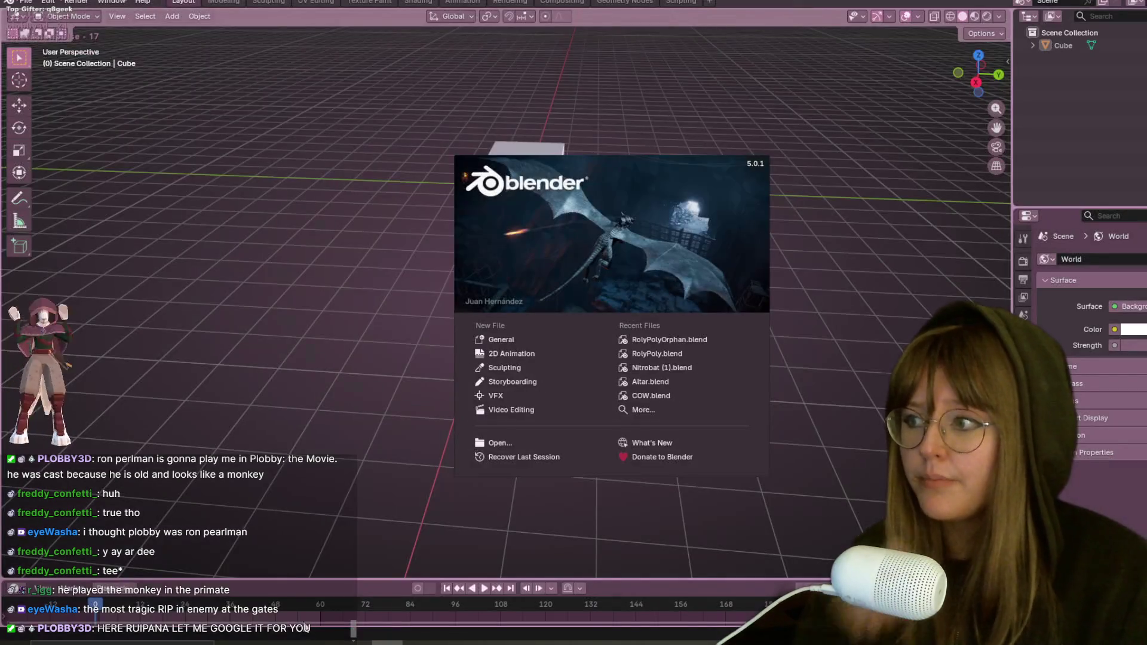
left_click(658, 340)
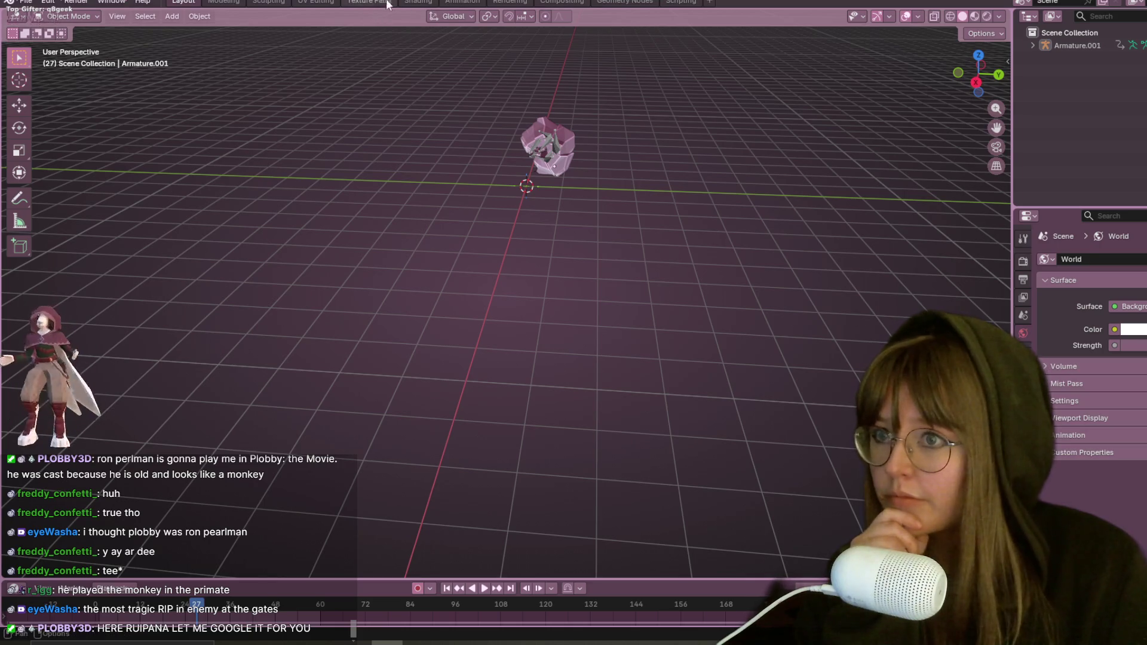
left_click(425, 2)
Step: In solid shading, play and stop the roll-up animation while orbiting around the rig
left_click(462, 2)
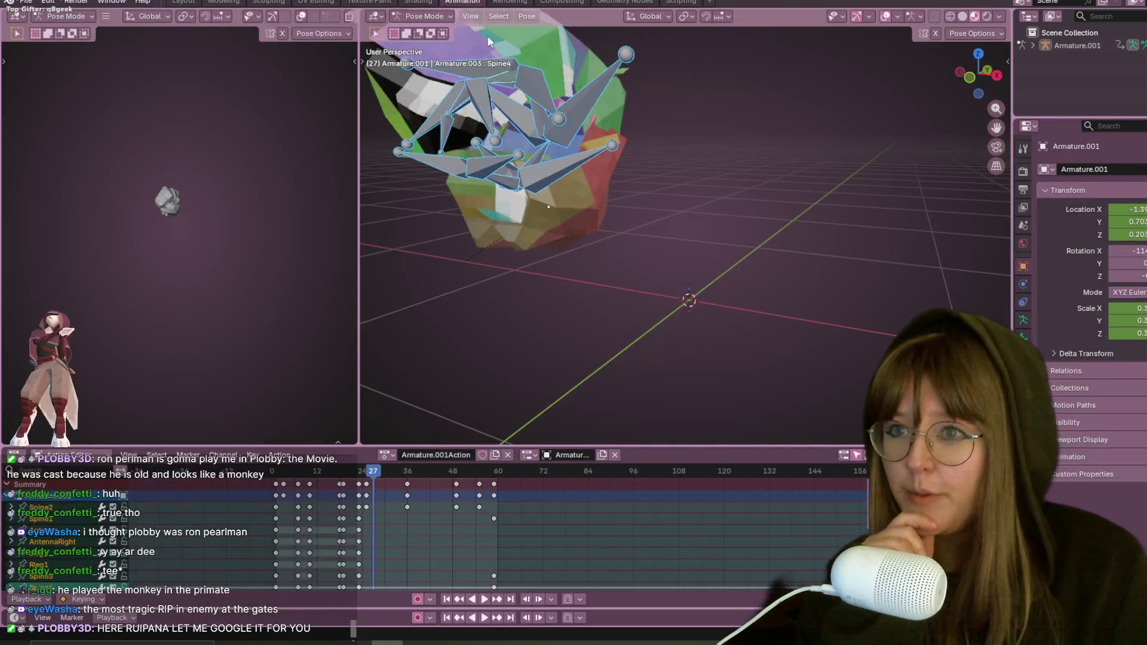
left_click(964, 18)
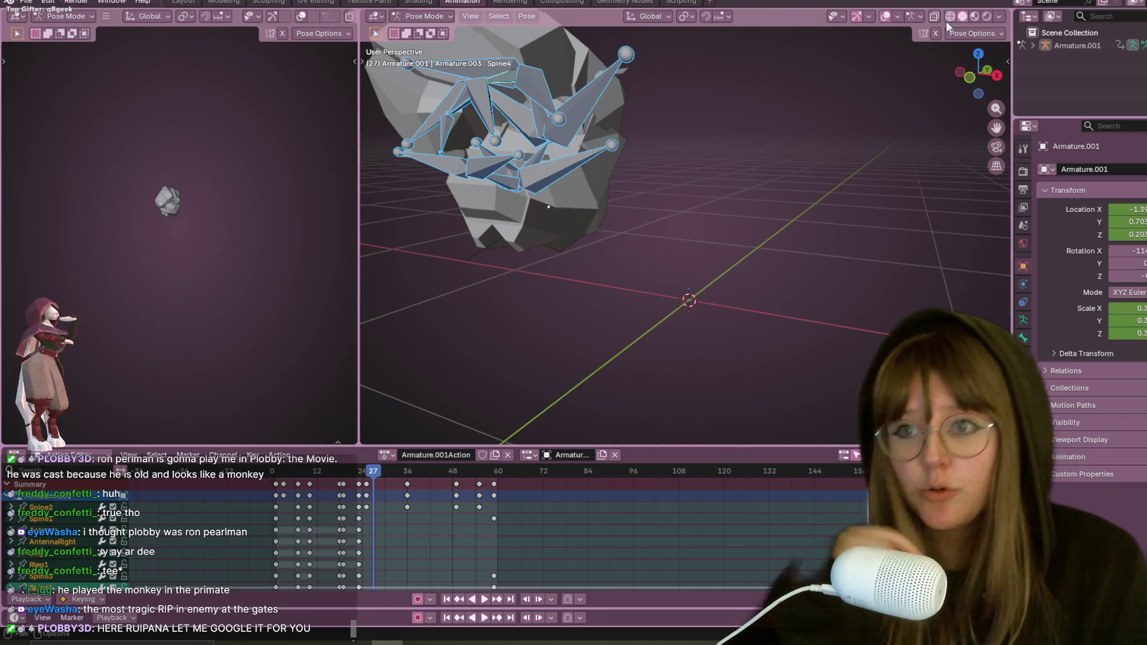
mouse_move(699, 115)
middle_mouse_down()
mouse_move(786, 121)
mouse_move(750, 117)
middle_mouse_up()
key("space")
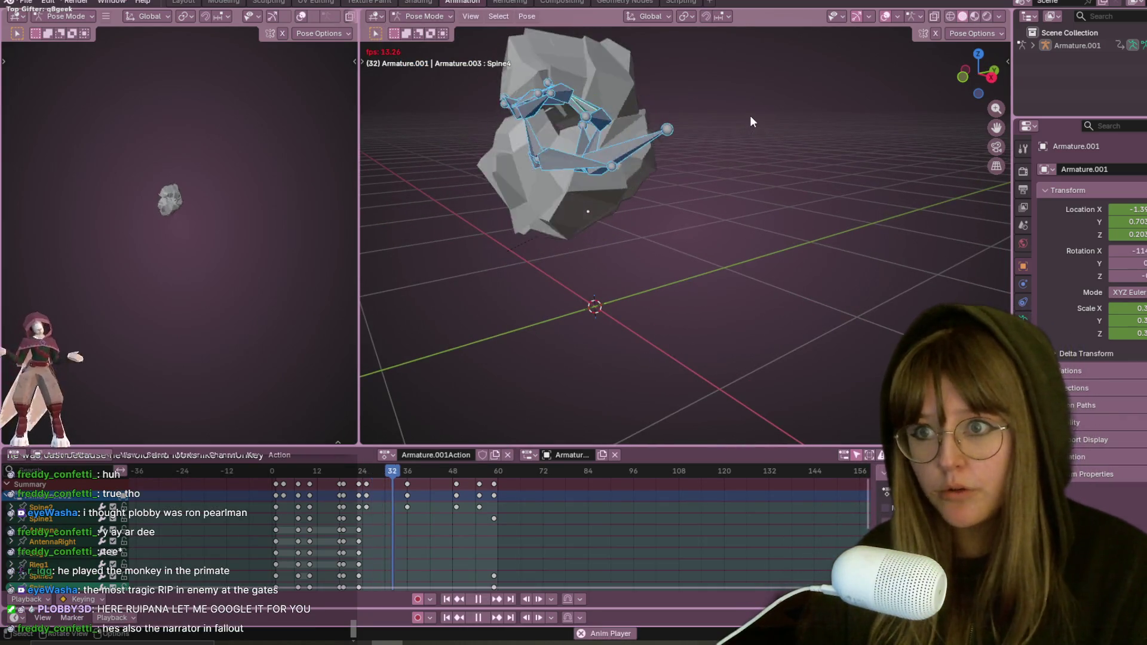
middle_click_drag(850, 156, 771, 160)
key("space")
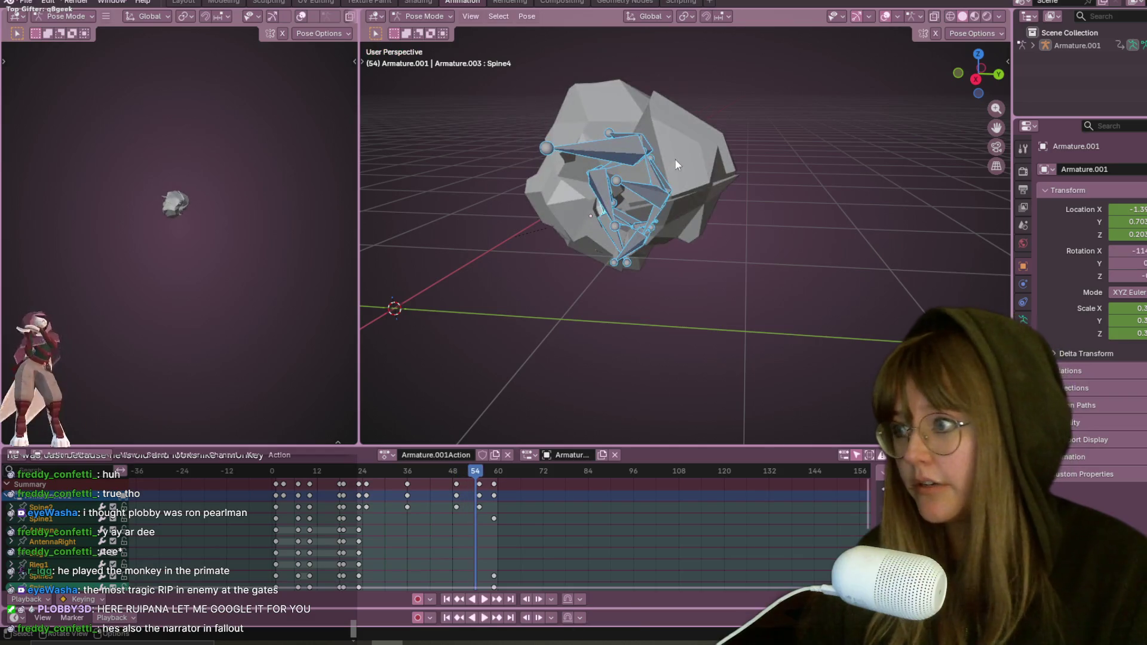
mouse_move(698, 173)
middle_mouse_down()
mouse_move(698, 193)
mouse_move(725, 195)
middle_mouse_up()
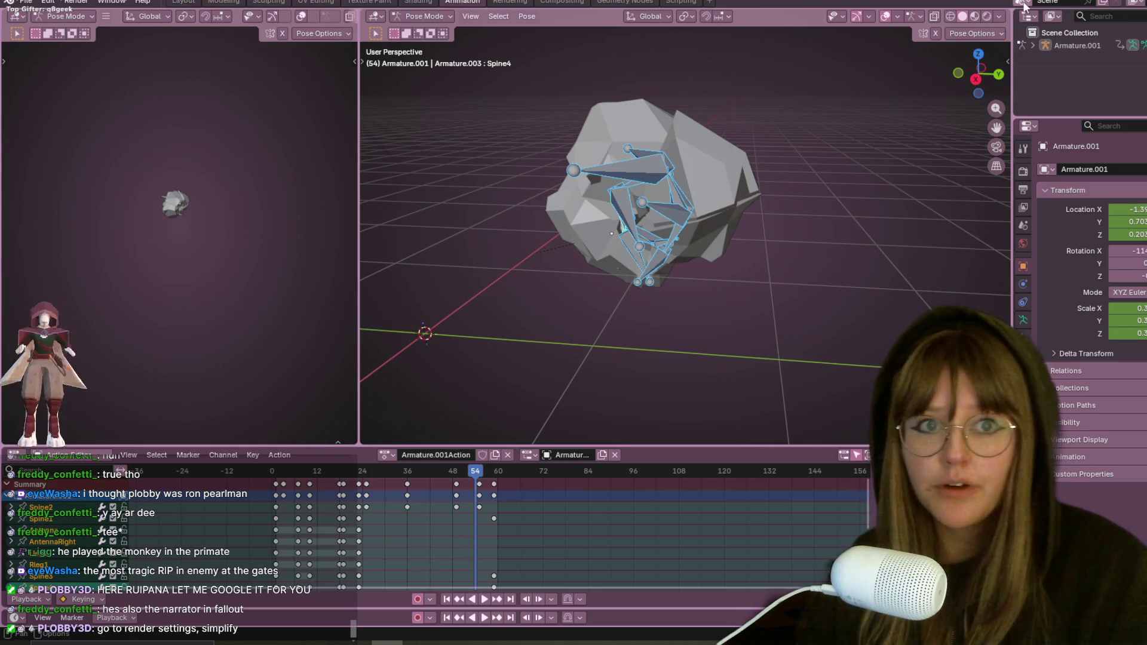
Step: Check the Viewport Shading options, then switch to the Rendering workspace
left_click(998, 17)
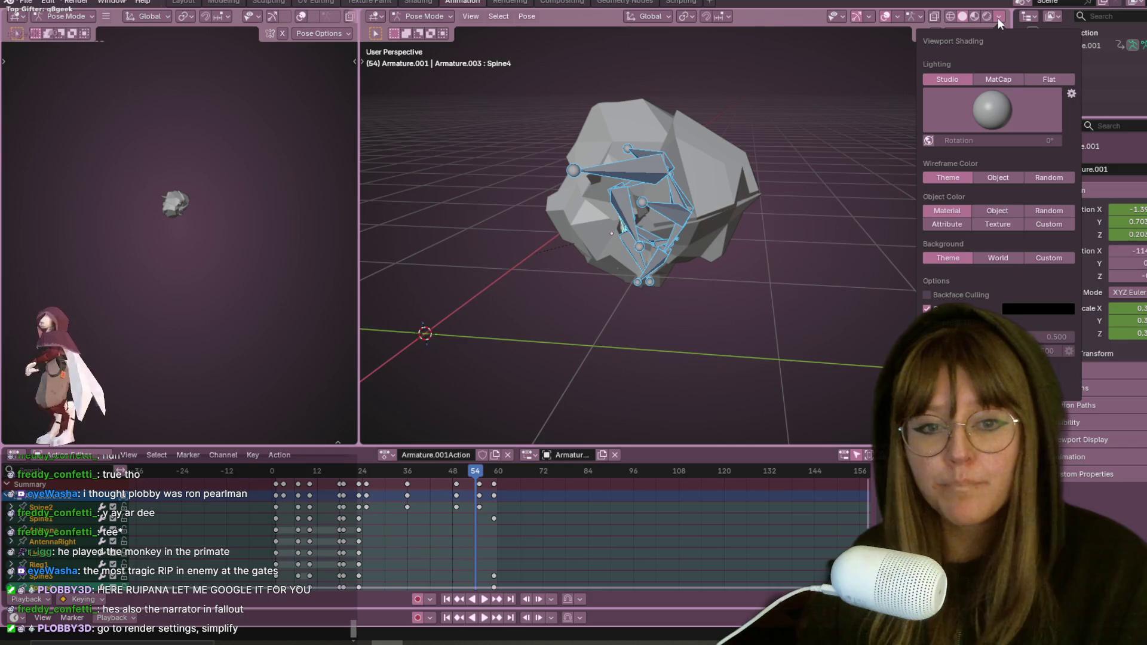
left_click(998, 17)
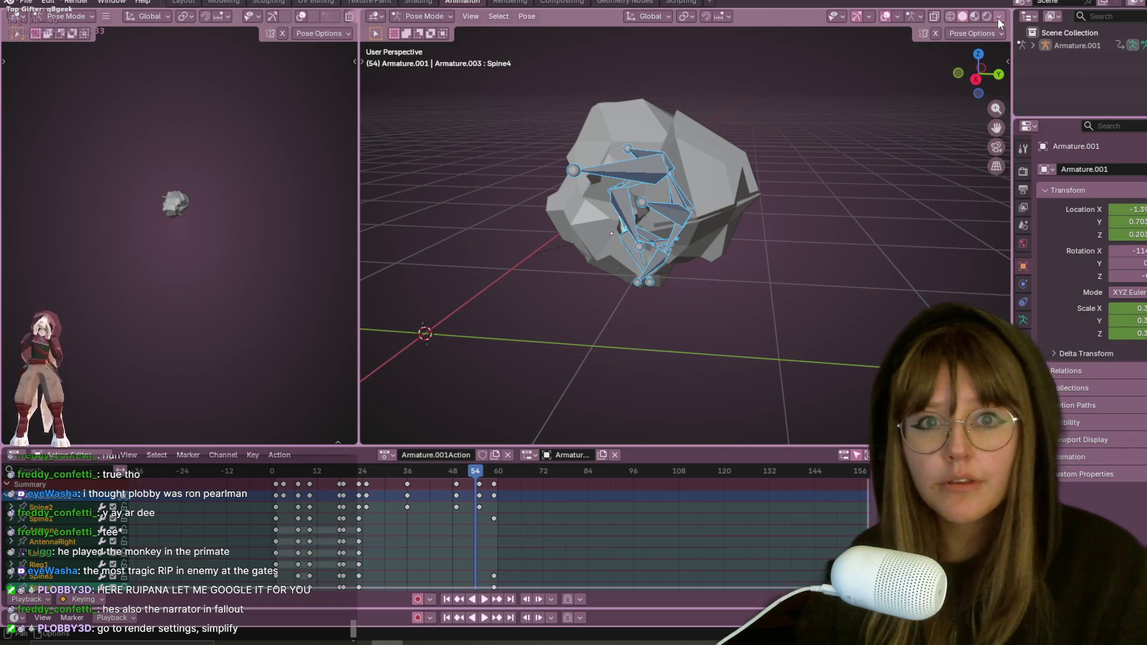
left_click(510, 2)
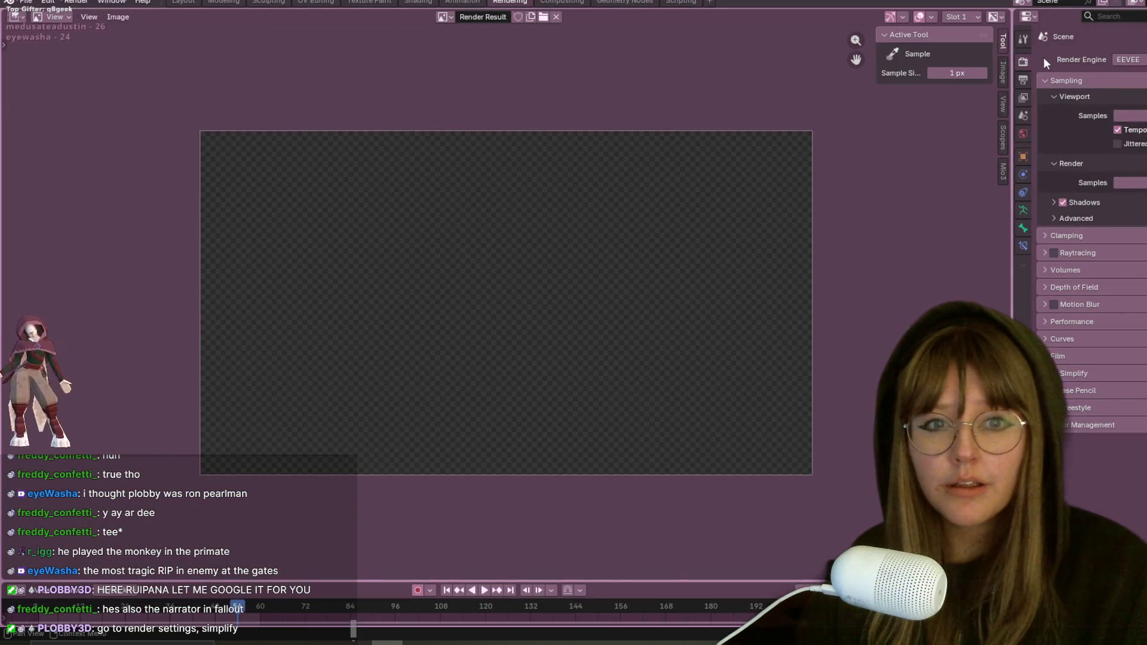
Step: Cycle through the Shading and Animation workspaces and display the scene's render settings
left_click(429, 3)
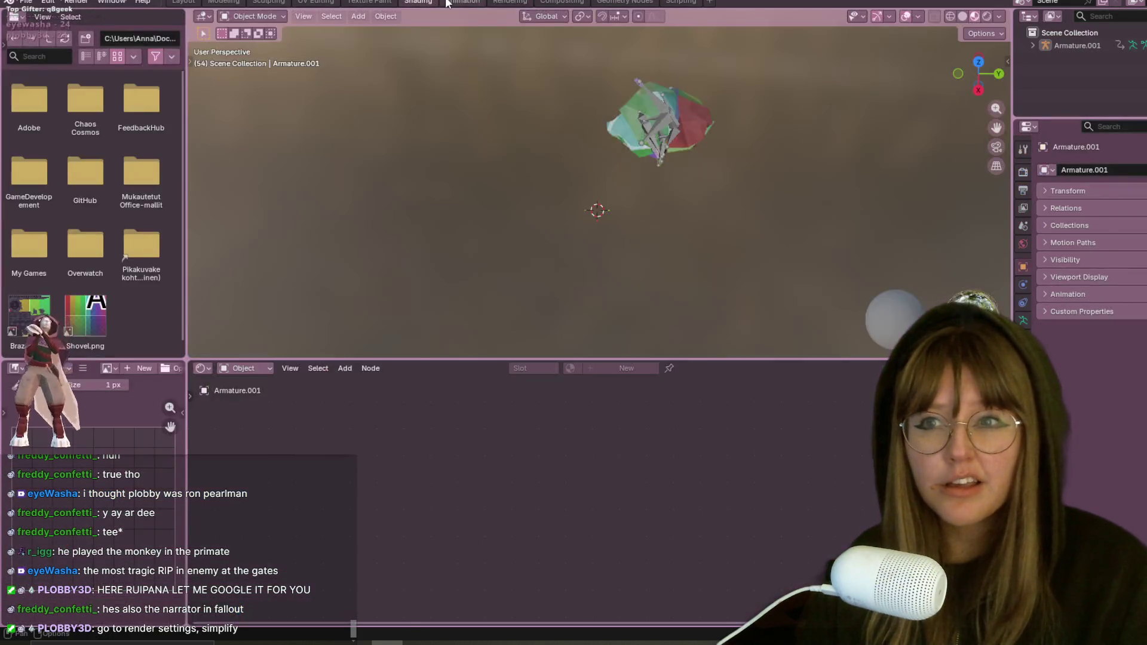
key("ctrl+Page_Down")
left_click(426, 3)
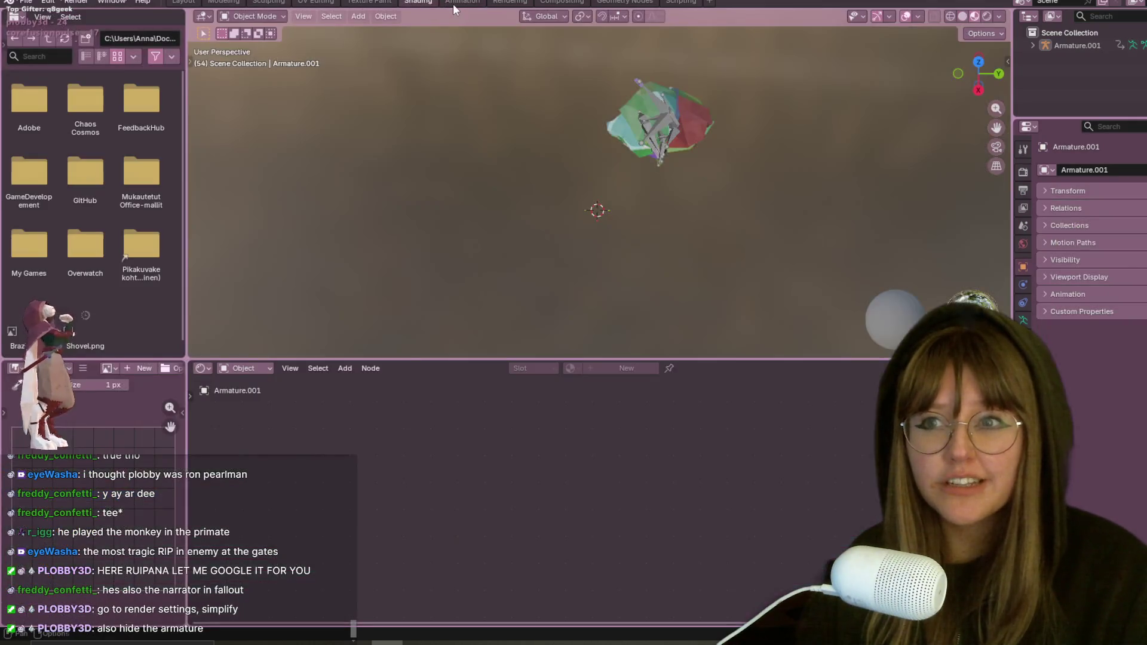
left_click(455, 3)
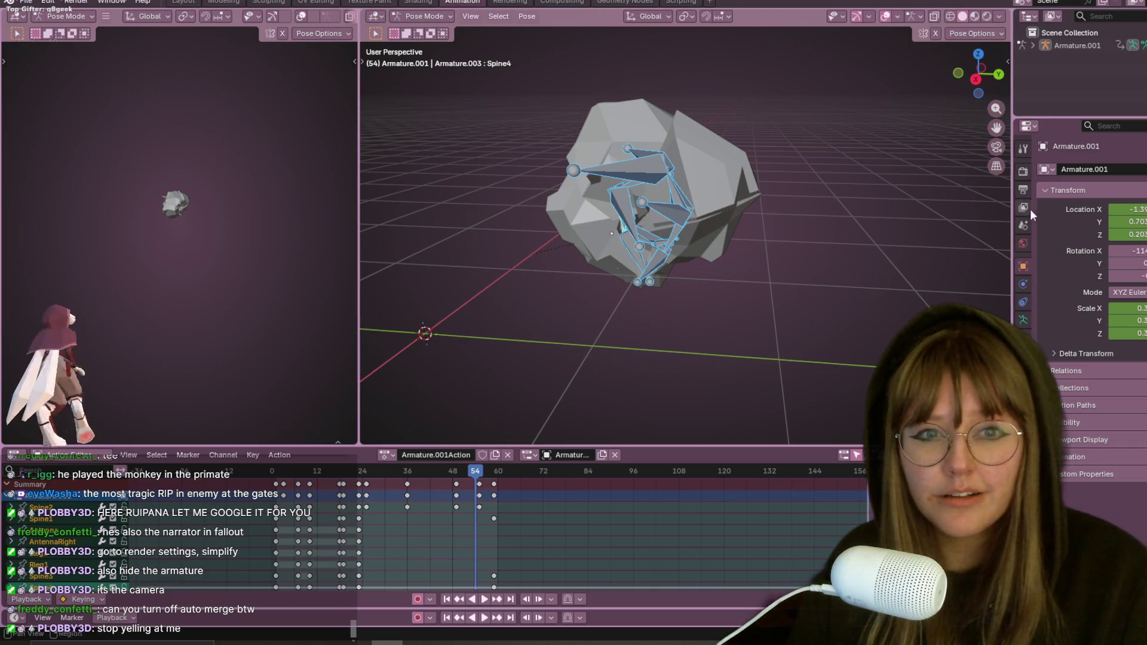
left_click(1024, 173)
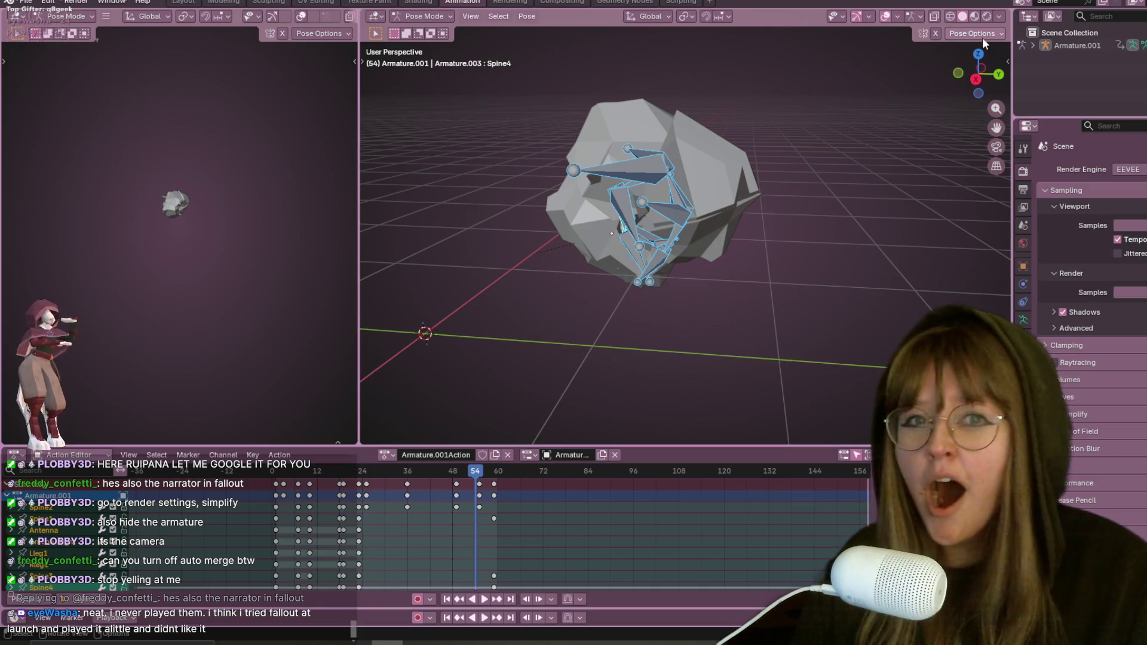
Step: Browse the EEVEE render settings, checking the Sampling advanced options and Performance panel
left_click(998, 16)
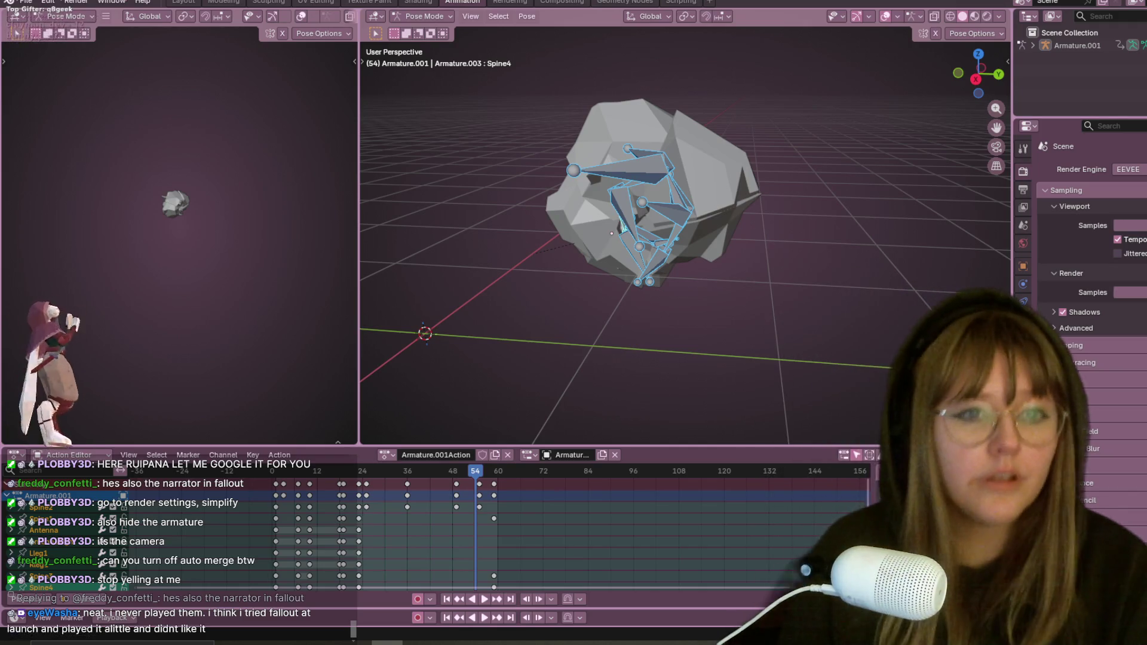
left_click(1077, 327)
left_click(1078, 328)
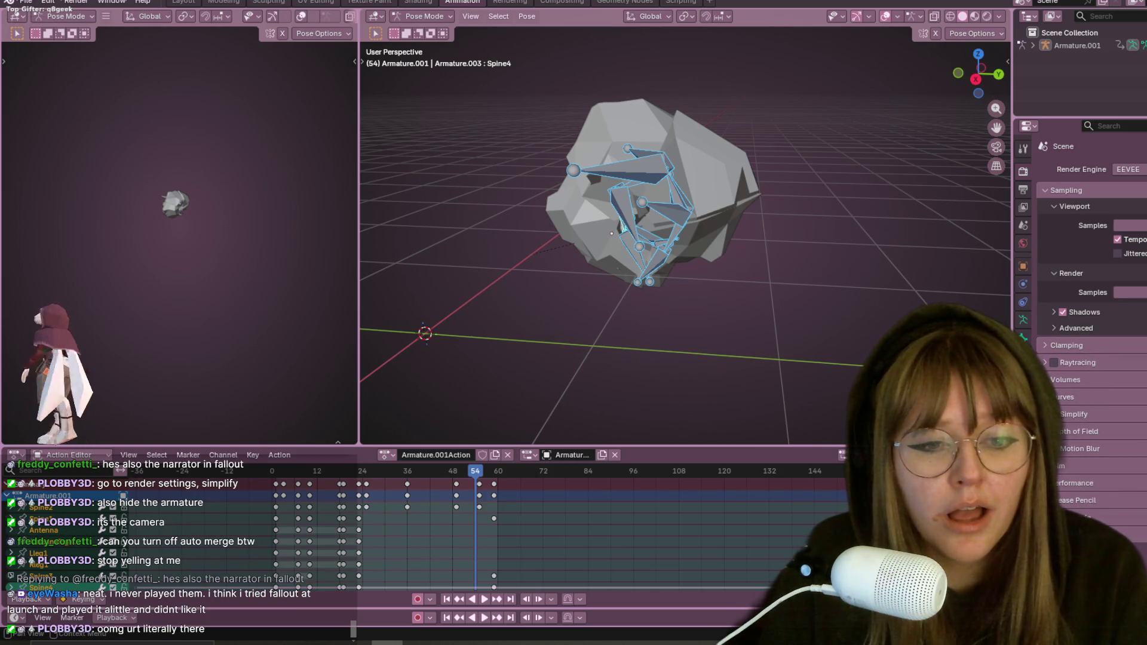
left_click(1077, 488)
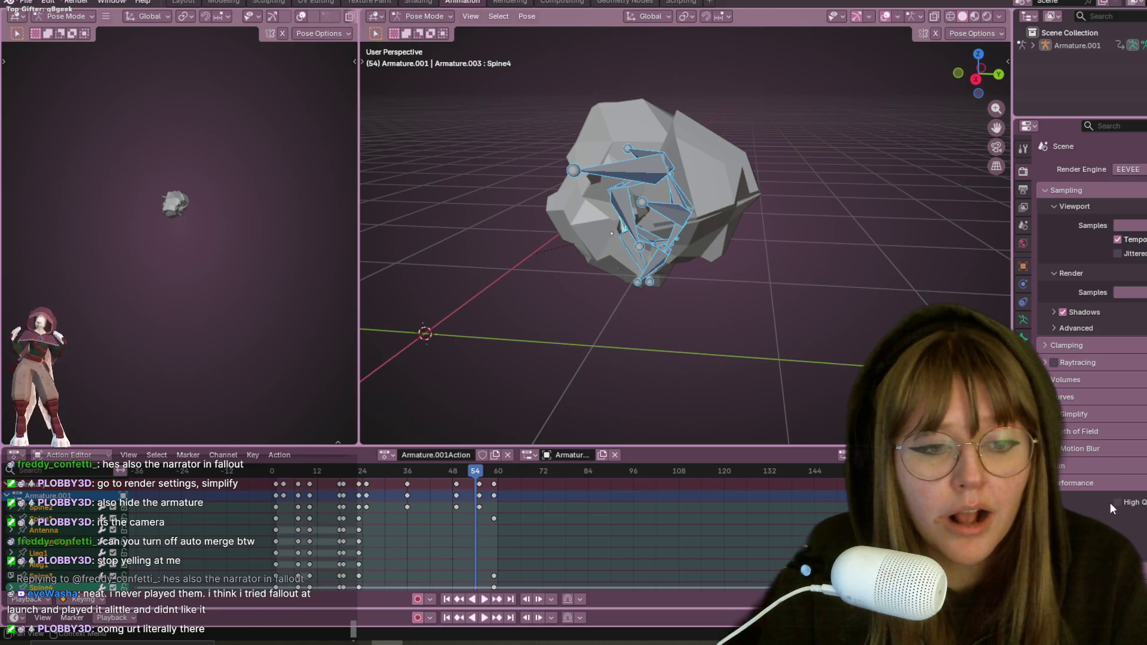
scroll(1077, 488, "down", 2)
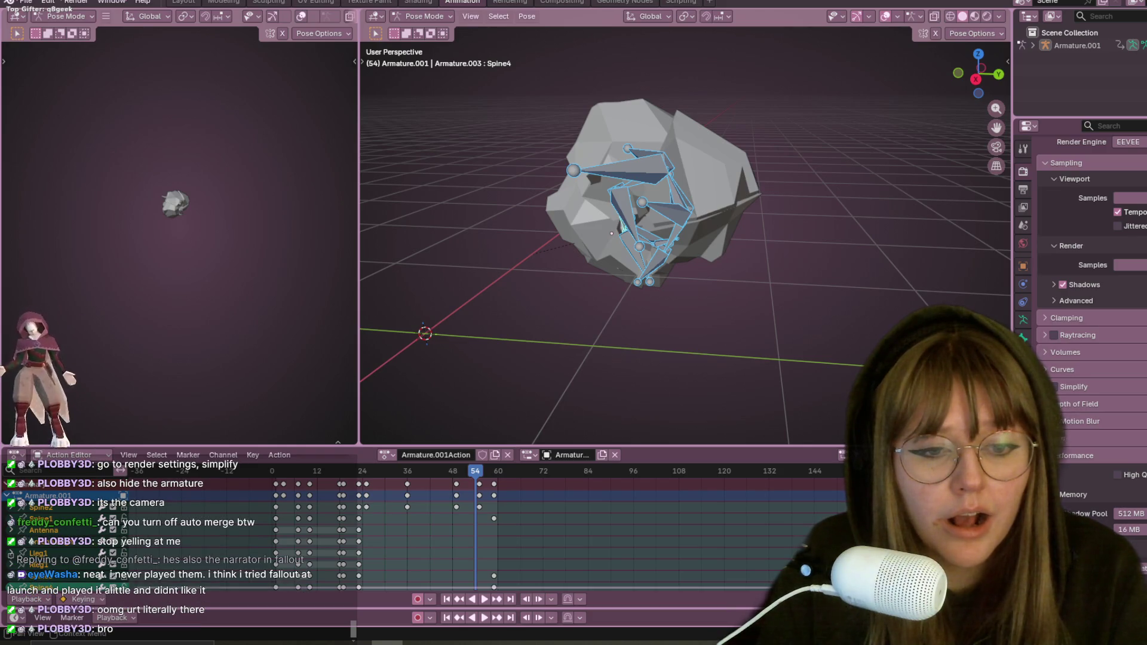
scroll(1113, 522, "down", 1)
scroll(1113, 523, "down", 2)
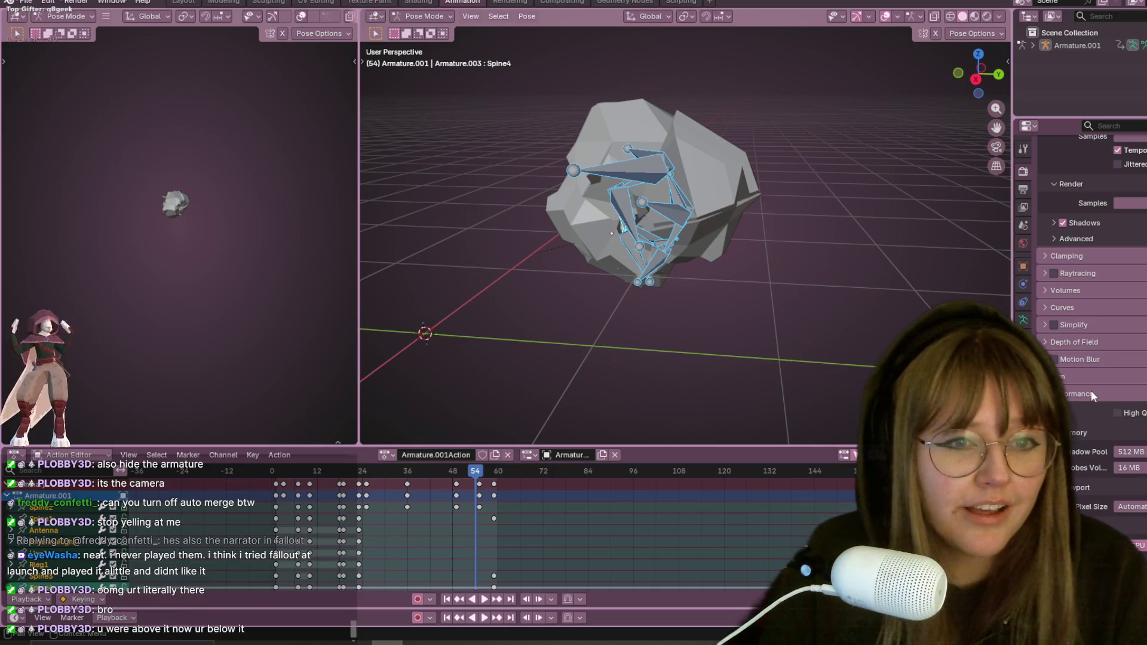
scroll(1091, 388, "up", 3)
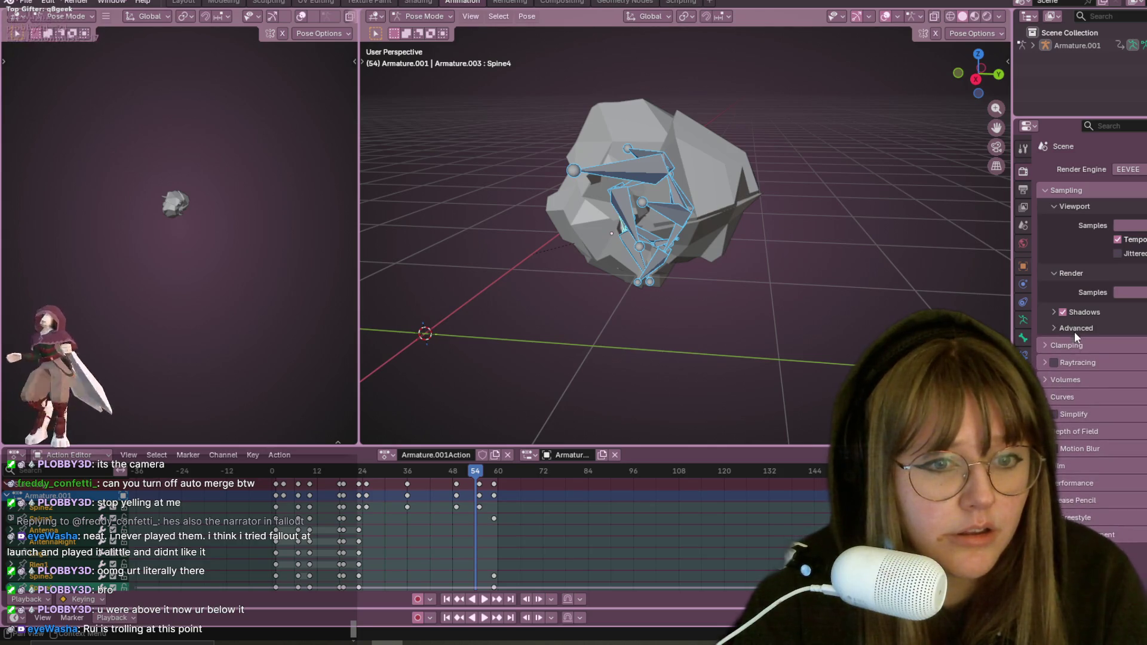
Step: Look through the Clamping, Volumes and Curves panels, then expand Simplify and enable it
left_click(1089, 346)
left_click(1089, 346)
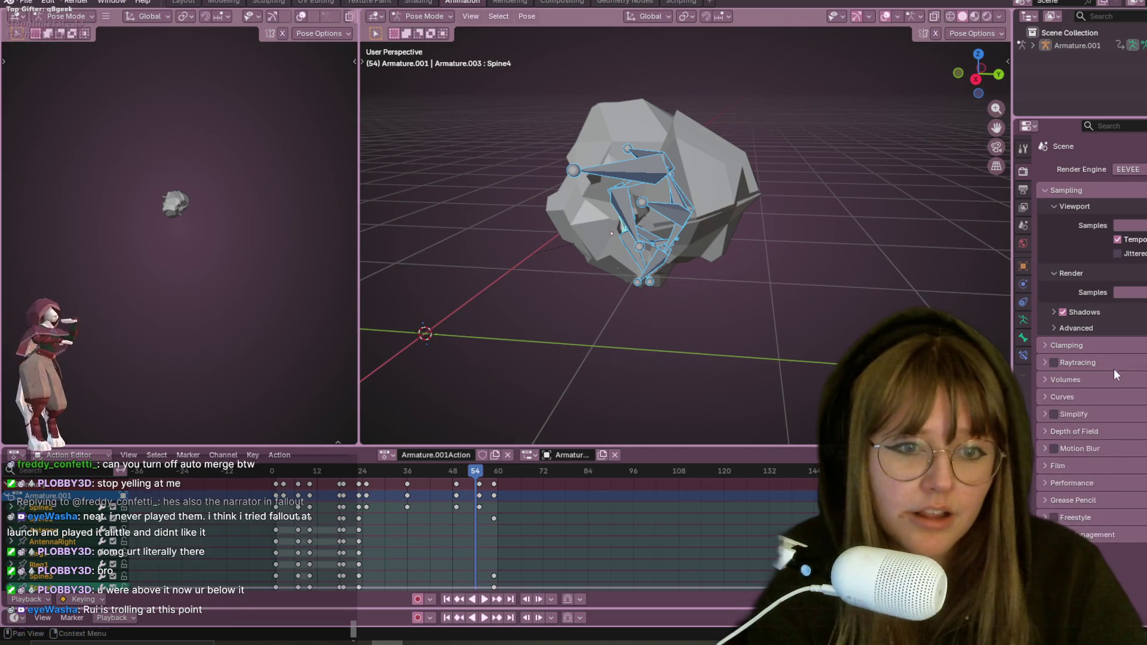
left_click(1101, 380)
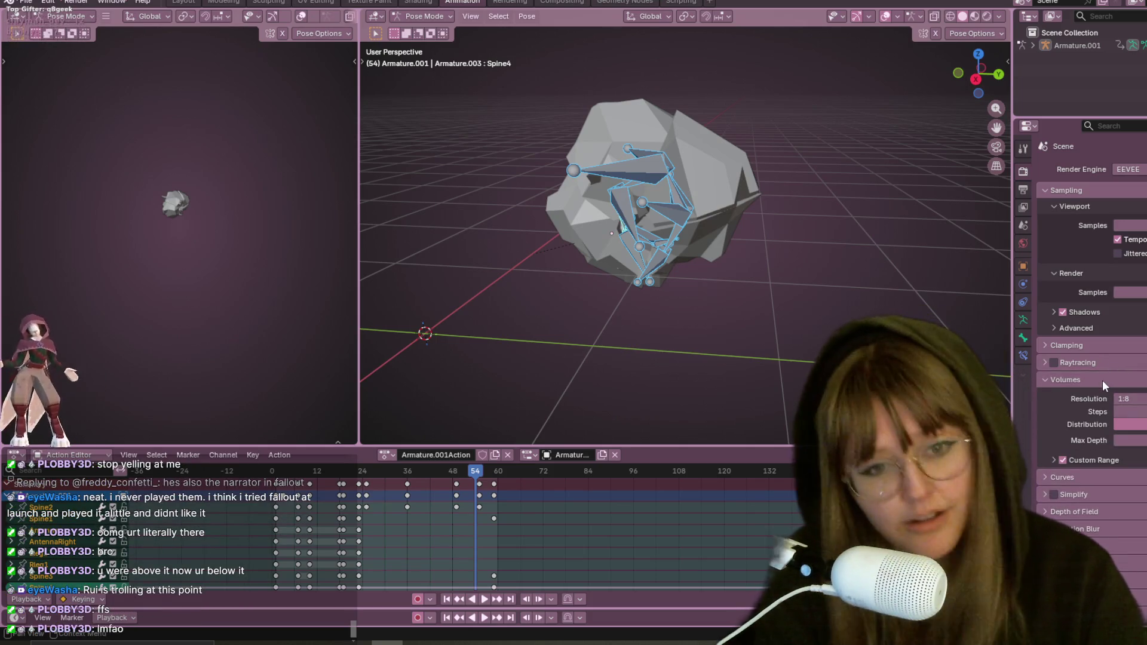
left_click(1102, 380)
left_click(1092, 398)
left_click(1092, 397)
left_click(1074, 411)
scroll(1074, 411, "down", 1)
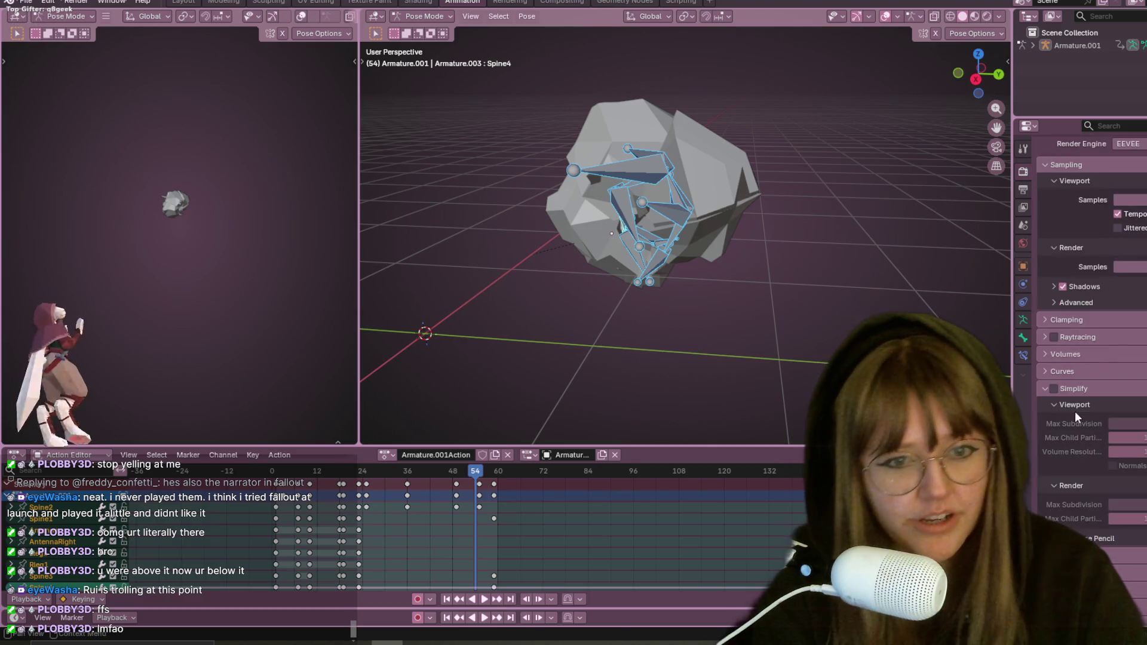
left_click(1053, 387)
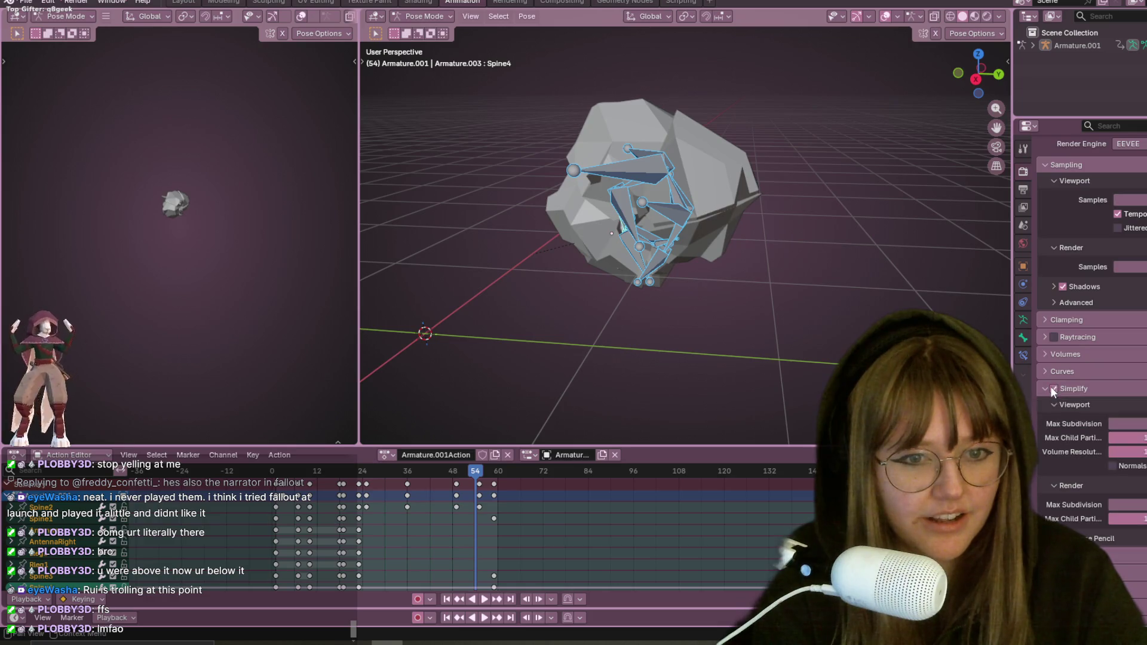
middle_click_drag(520, 166, 521, 181)
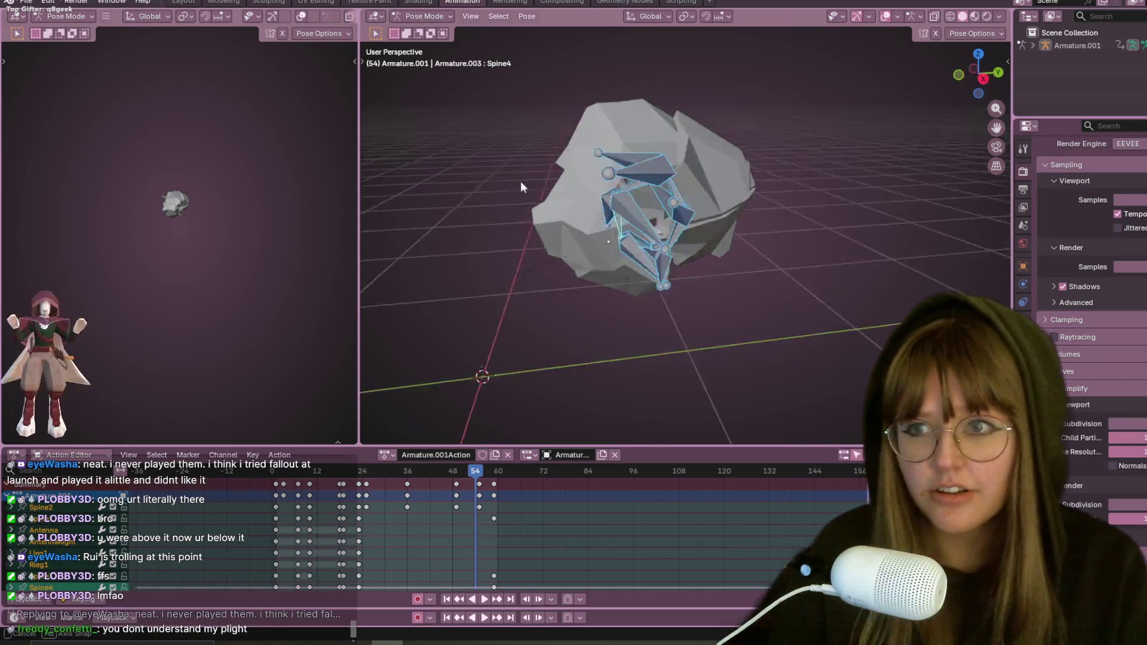
Step: Play the roll-up twice from low side and top-down views, stopping at frame 58
key("space")
mouse_move(542, 269)
middle_mouse_down()
mouse_move(722, 279)
mouse_move(794, 172)
mouse_move(800, 201)
mouse_move(741, 250)
mouse_move(610, 256)
mouse_move(645, 412)
mouse_move(786, 302)
mouse_move(557, 296)
mouse_move(614, 281)
middle_mouse_up()
key("space")
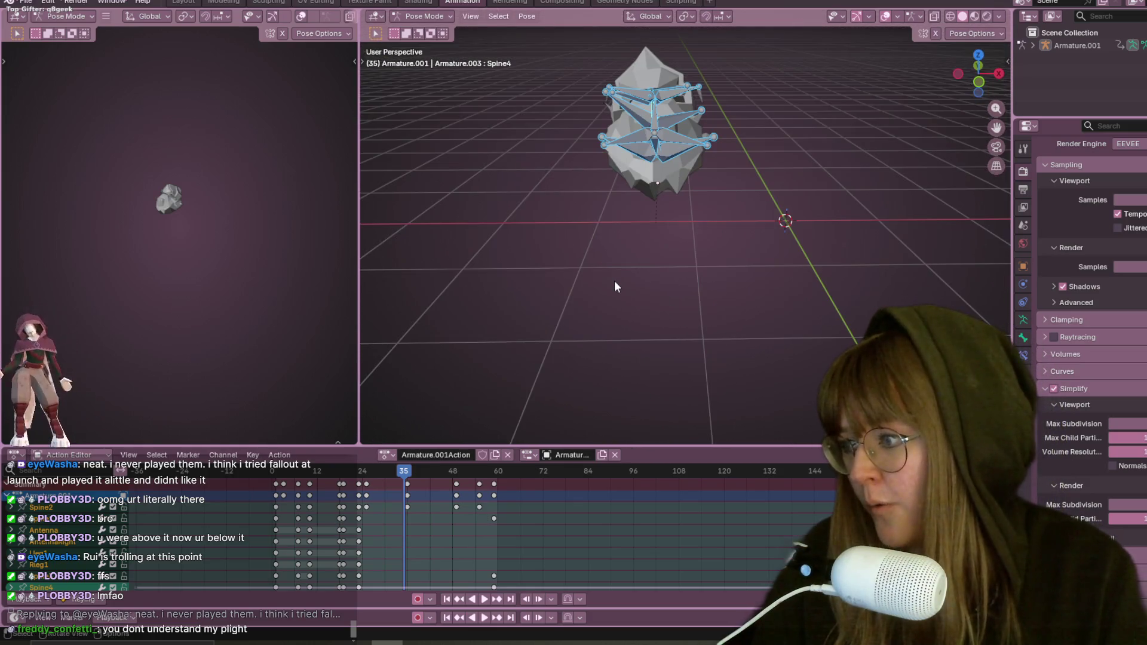
key("space")
mouse_move(579, 184)
middle_mouse_down()
mouse_move(633, 161)
mouse_move(707, 182)
mouse_move(754, 204)
mouse_move(755, 257)
mouse_move(808, 261)
mouse_move(737, 116)
mouse_move(768, 110)
middle_mouse_up()
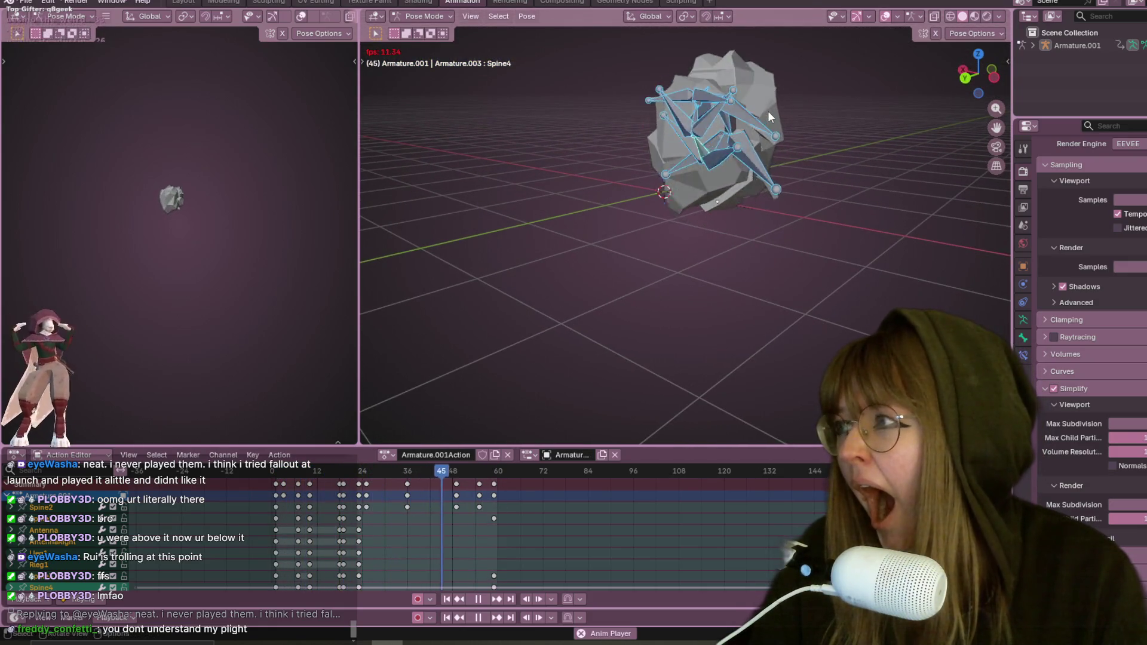
key("space")
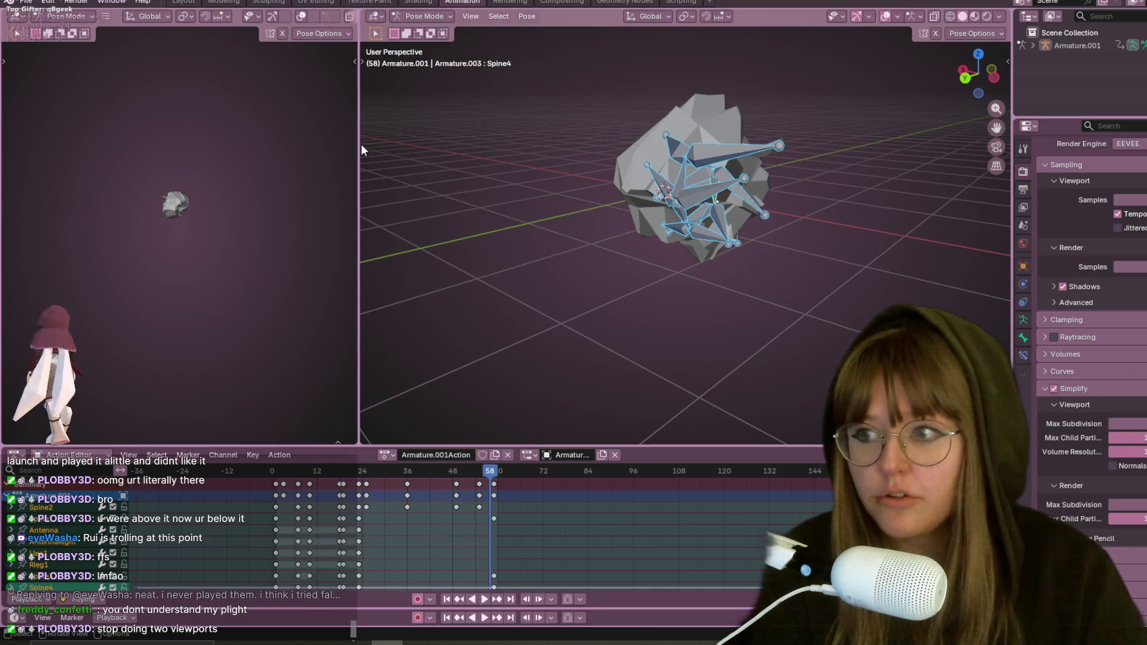
Step: Close the left sidebar, deselect the bones, show the right viewport's tool shelf, and widen the left viewport
key("n")
left_click(354, 62)
mouse_move(355, 60)
left_mouse_down()
mouse_move(392, 60)
mouse_move(259, 59)
left_mouse_up()
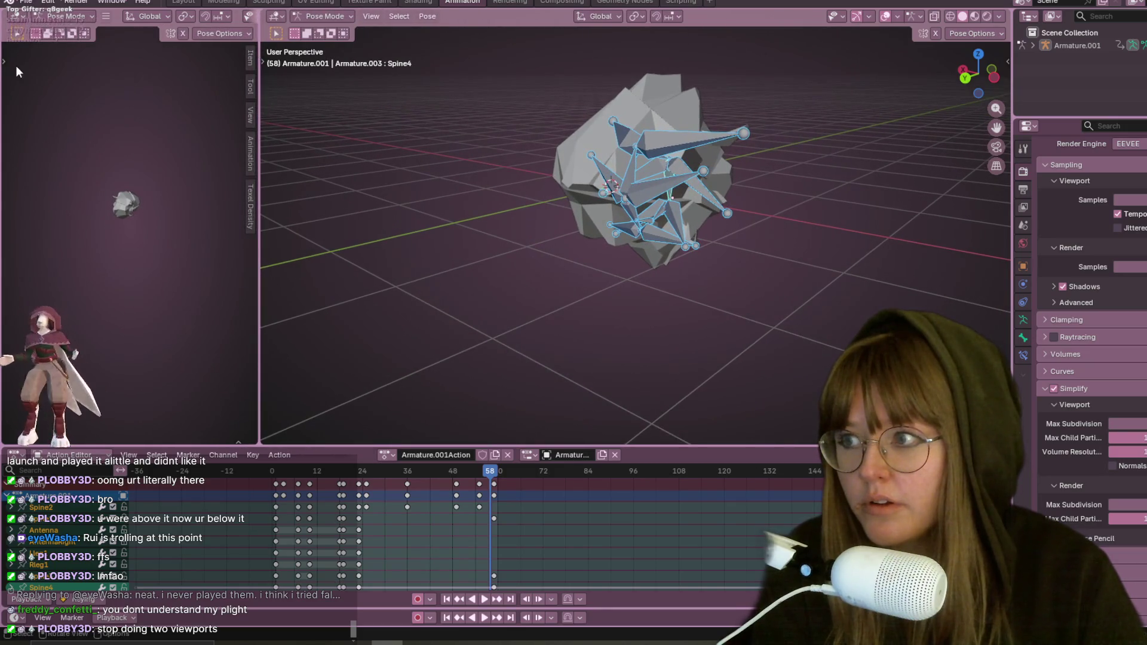
key("alt+a")
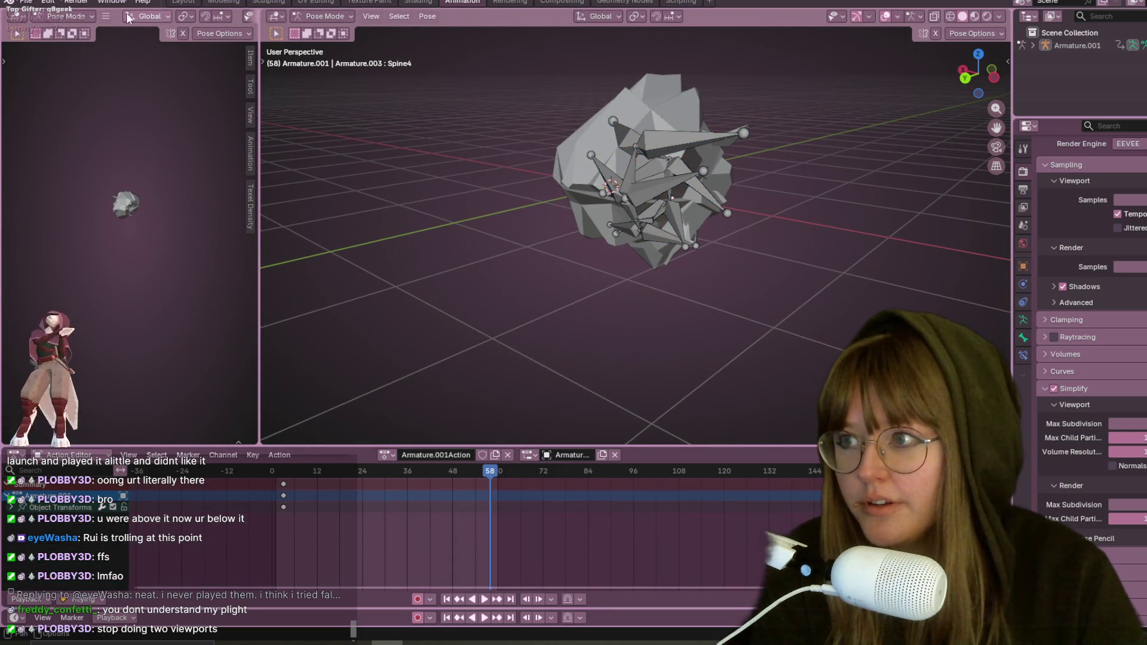
left_click(105, 17)
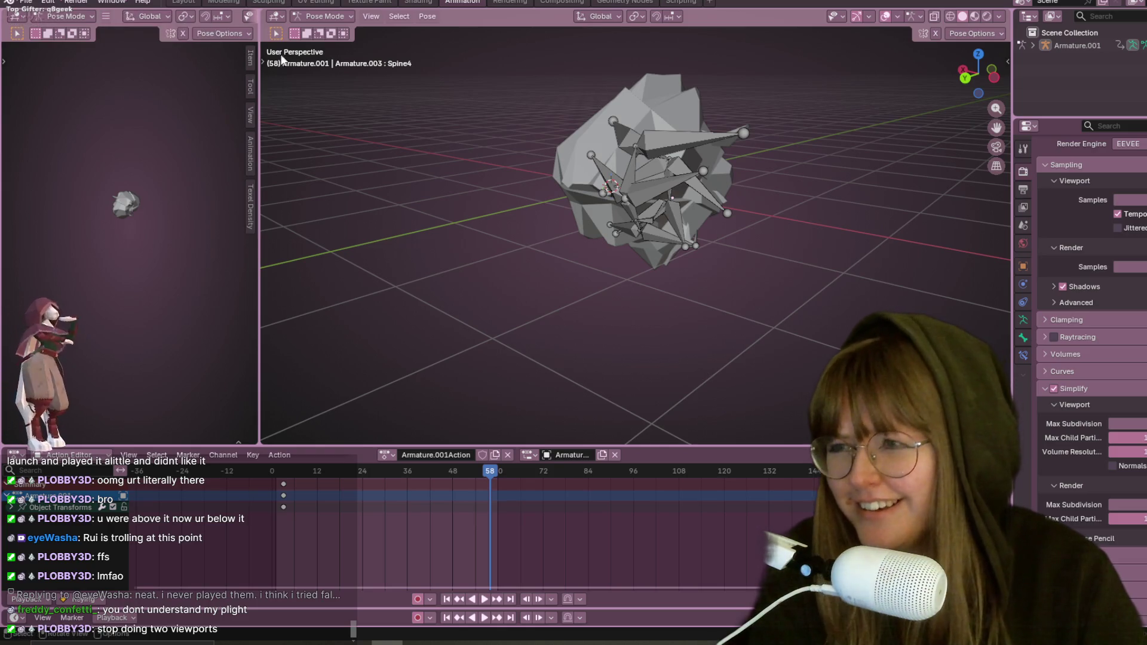
mouse_move(264, 58)
left_mouse_down()
mouse_move(299, 53)
mouse_move(263, 85)
mouse_move(258, 54)
mouse_move(315, 55)
mouse_move(12, 60)
mouse_move(10, 70)
mouse_move(495, 45)
left_mouse_up()
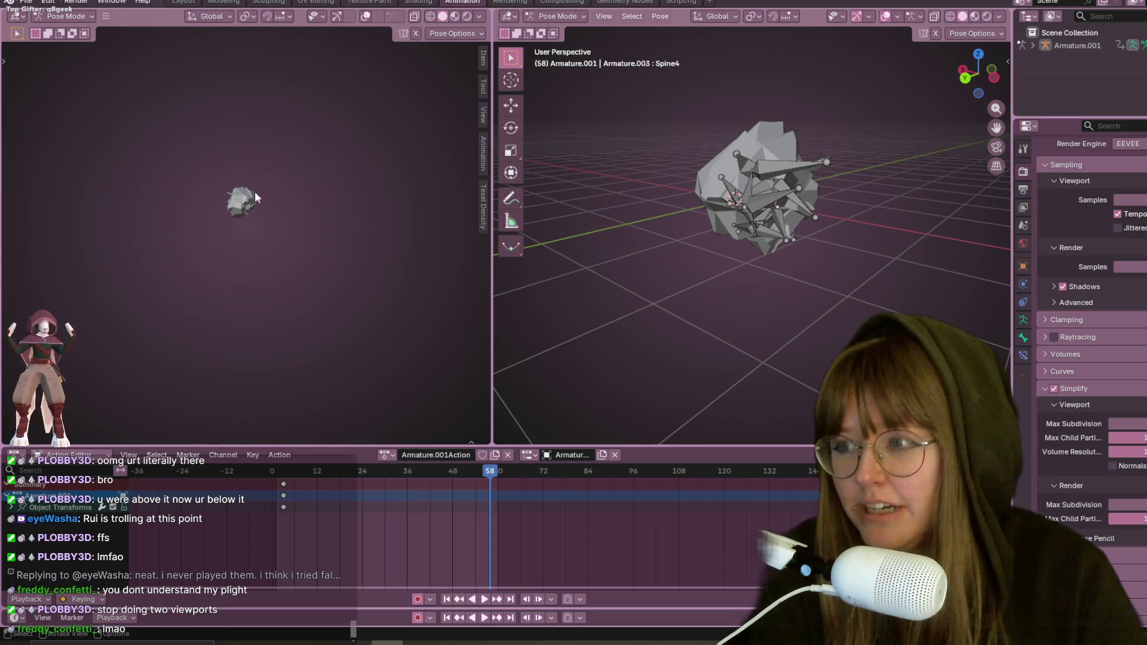
right_click(263, 270)
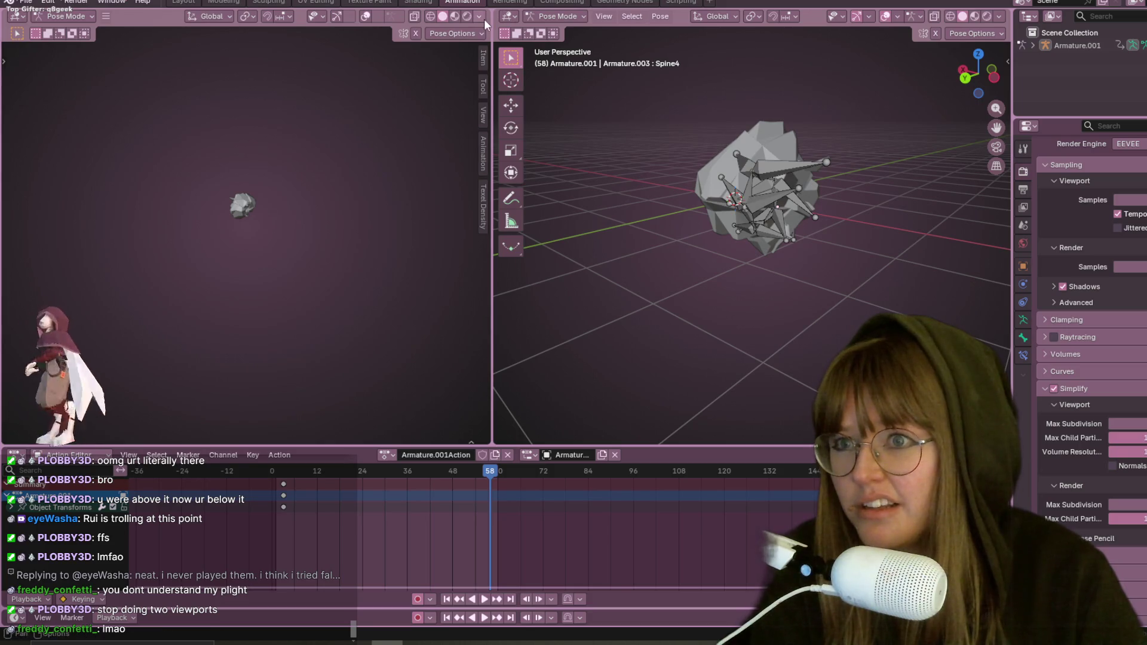
left_click_drag(491, 22, 503, 19)
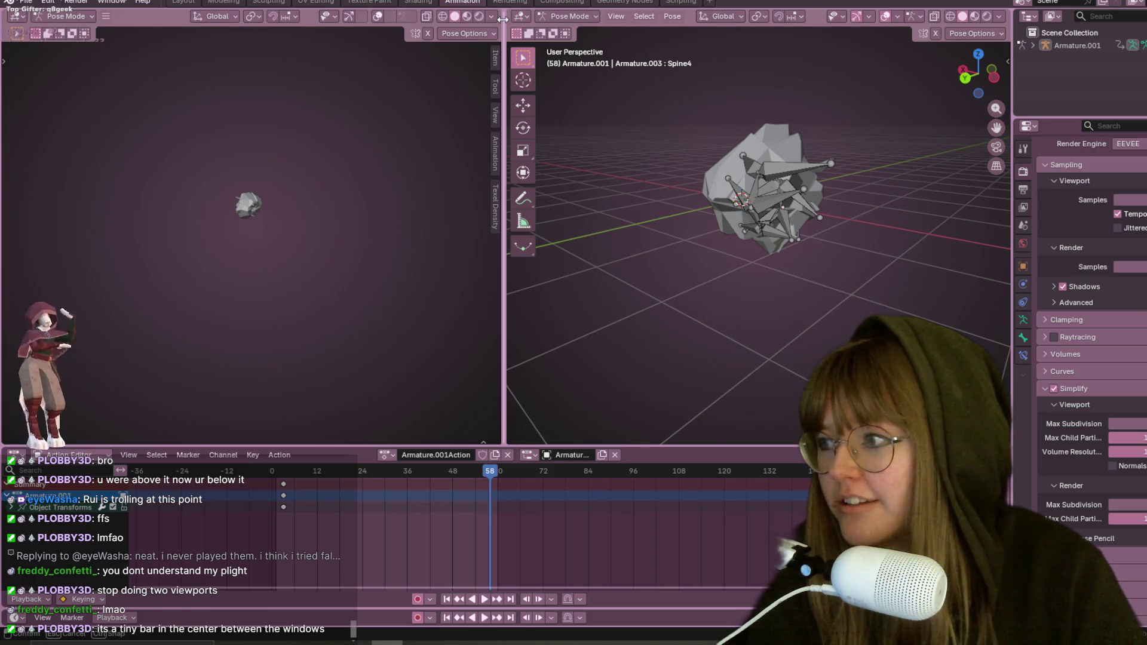
right_click(503, 19)
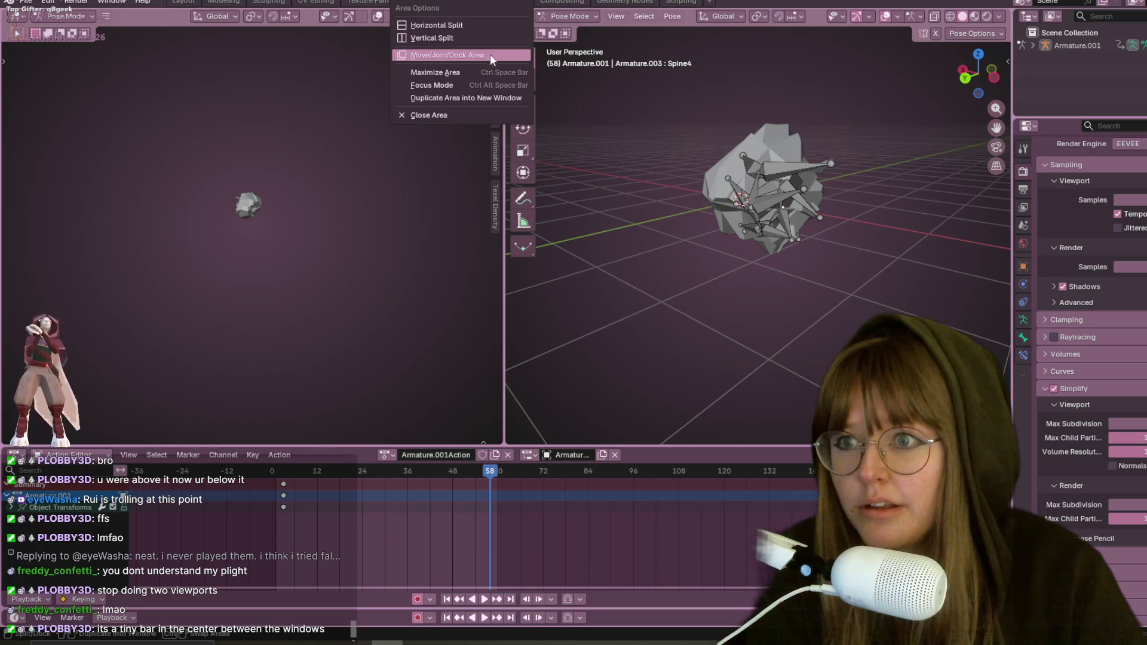
Step: Close the right viewport, play the roll-up, select all bones, and switch to Object Mode
left_click(460, 116)
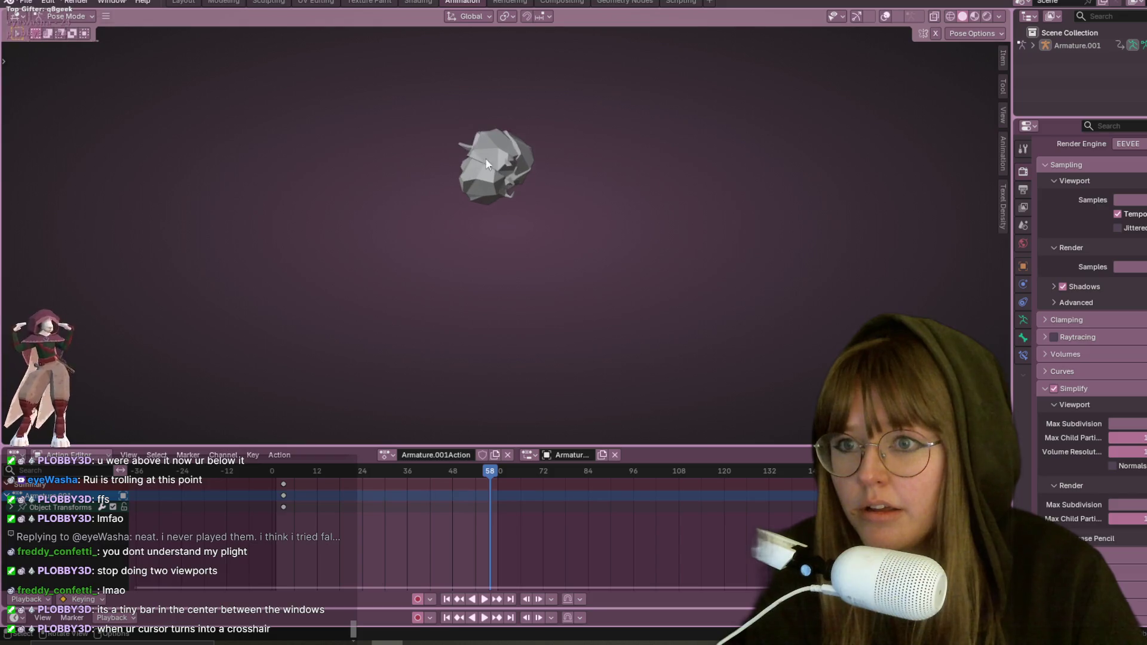
mouse_move(608, 228)
middle_mouse_down()
mouse_move(694, 164)
mouse_move(360, 265)
mouse_move(489, 256)
middle_mouse_up()
key("space")
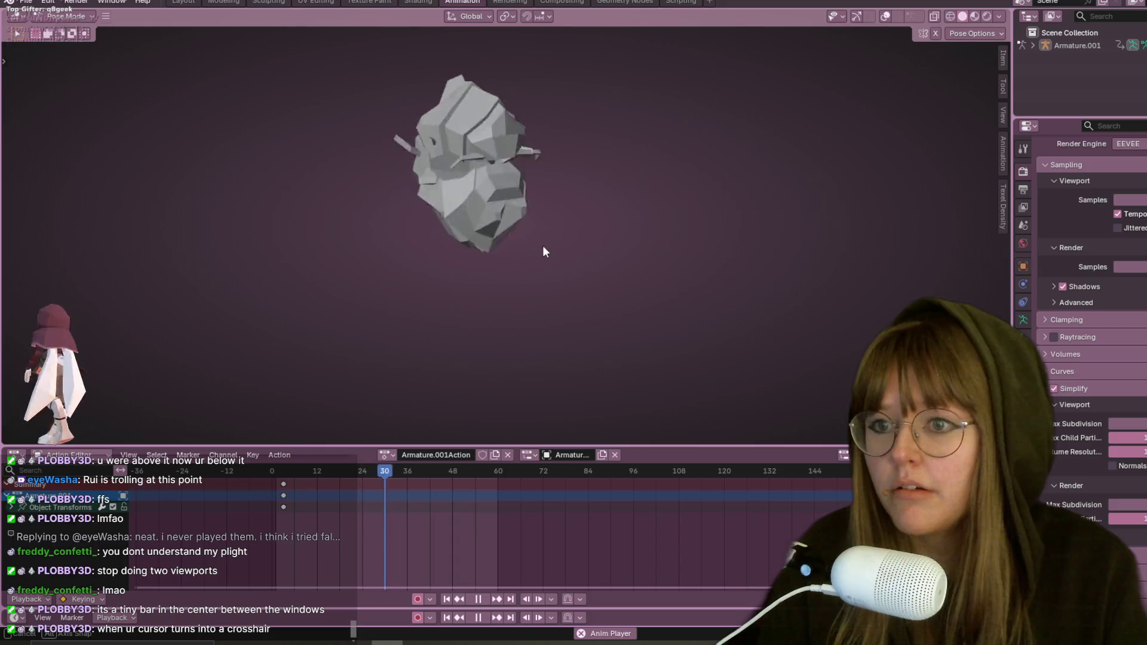
key("space")
key("a")
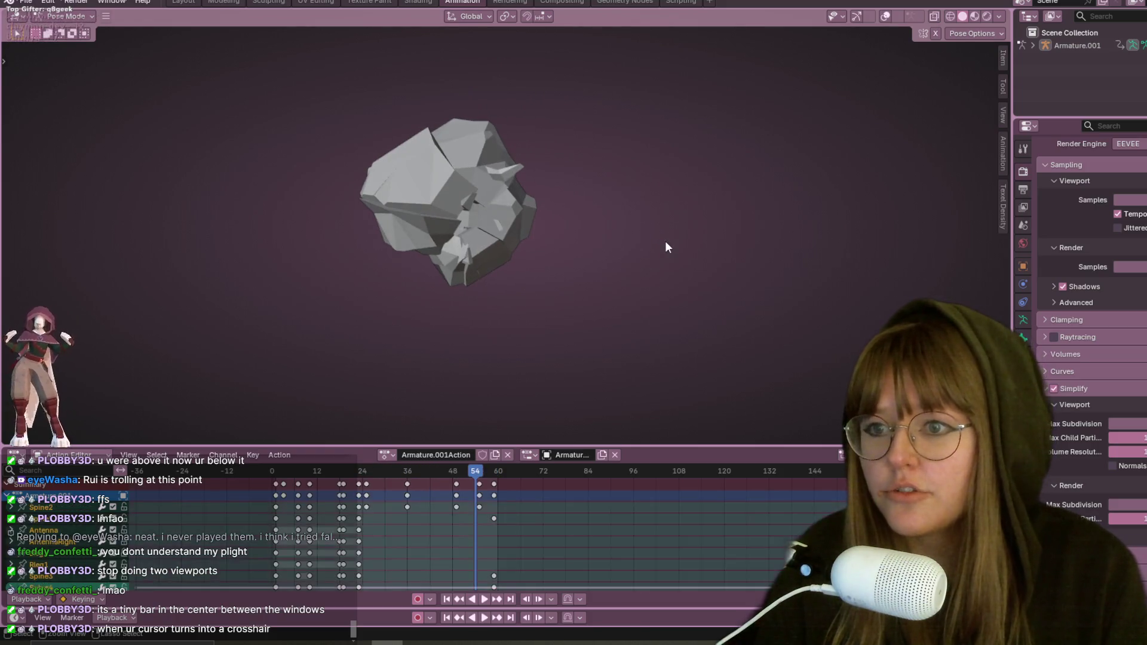
key("ctrl+Tab")
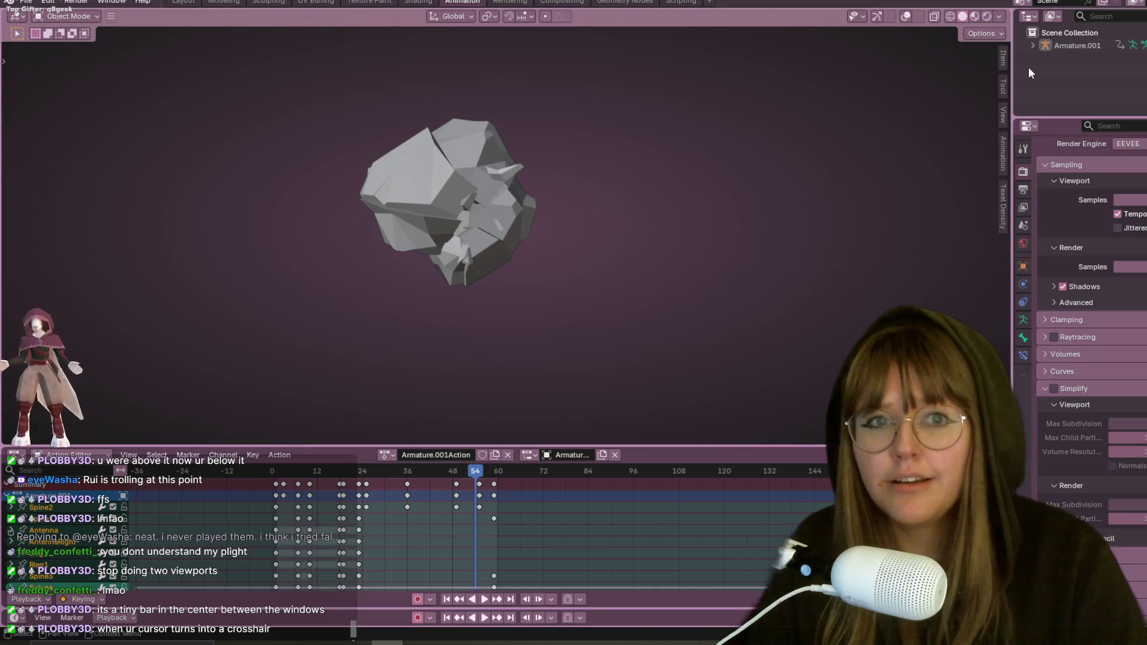
middle_click_drag(770, 133, 738, 168)
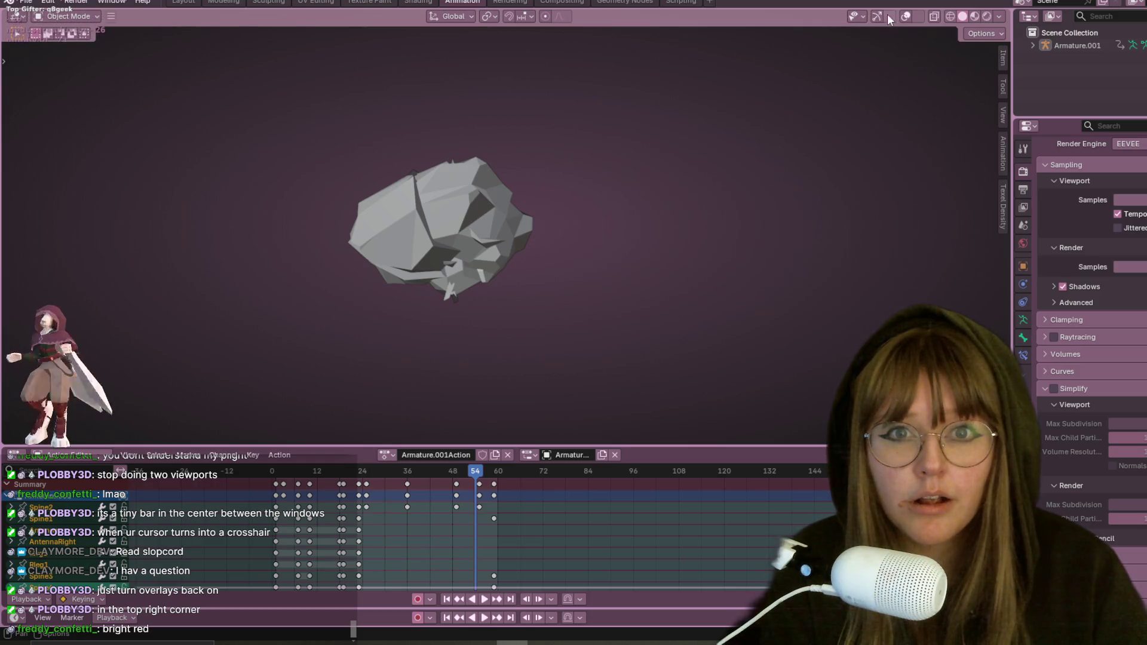
Step: Re-enable overlays to show the bones, replay the animation, and reselect the armature
left_click(905, 18)
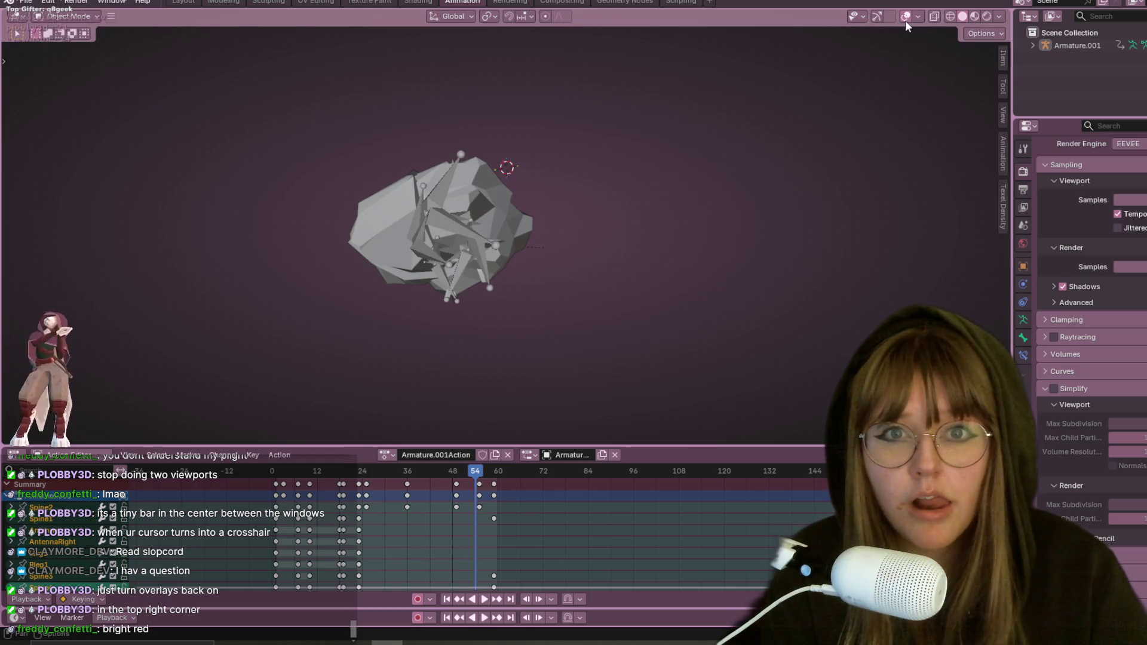
key("space")
middle_click_drag(800, 163, 558, 120)
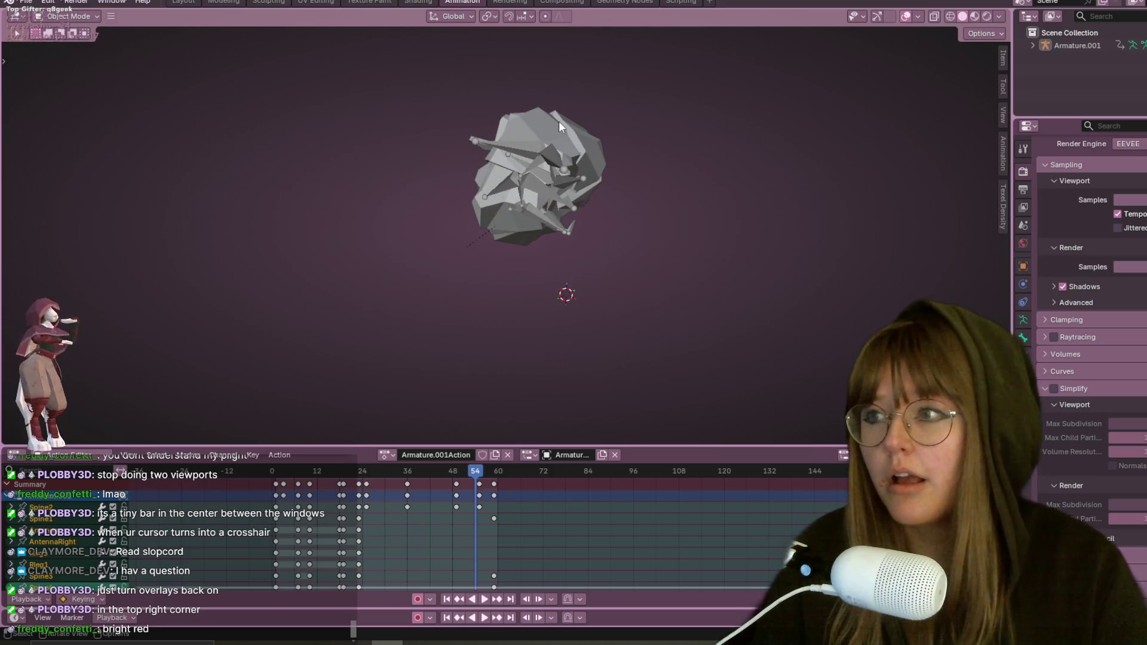
key("space")
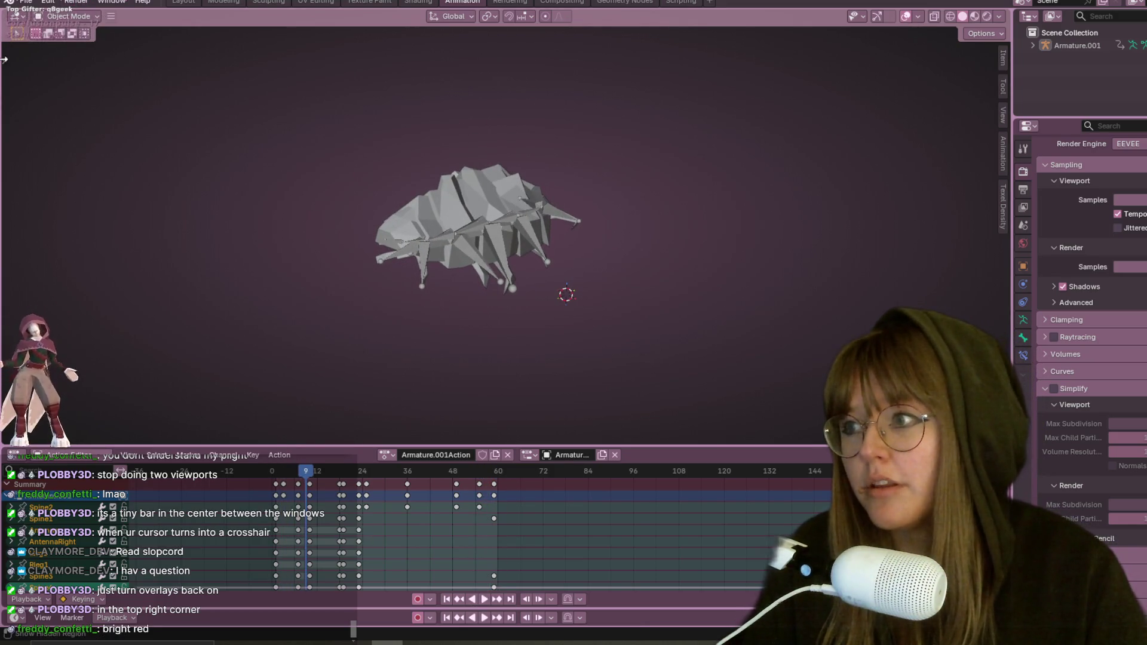
left_click(4, 59)
key("space")
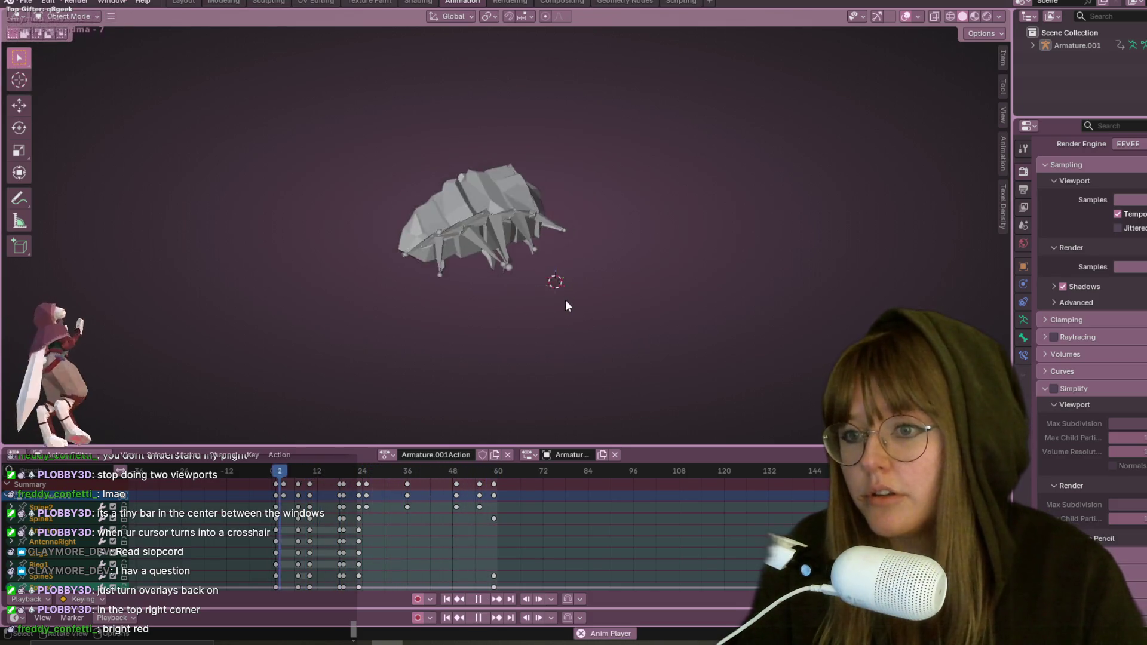
mouse_move(606, 192)
middle_mouse_down()
mouse_move(345, 192)
mouse_move(488, 181)
middle_mouse_up()
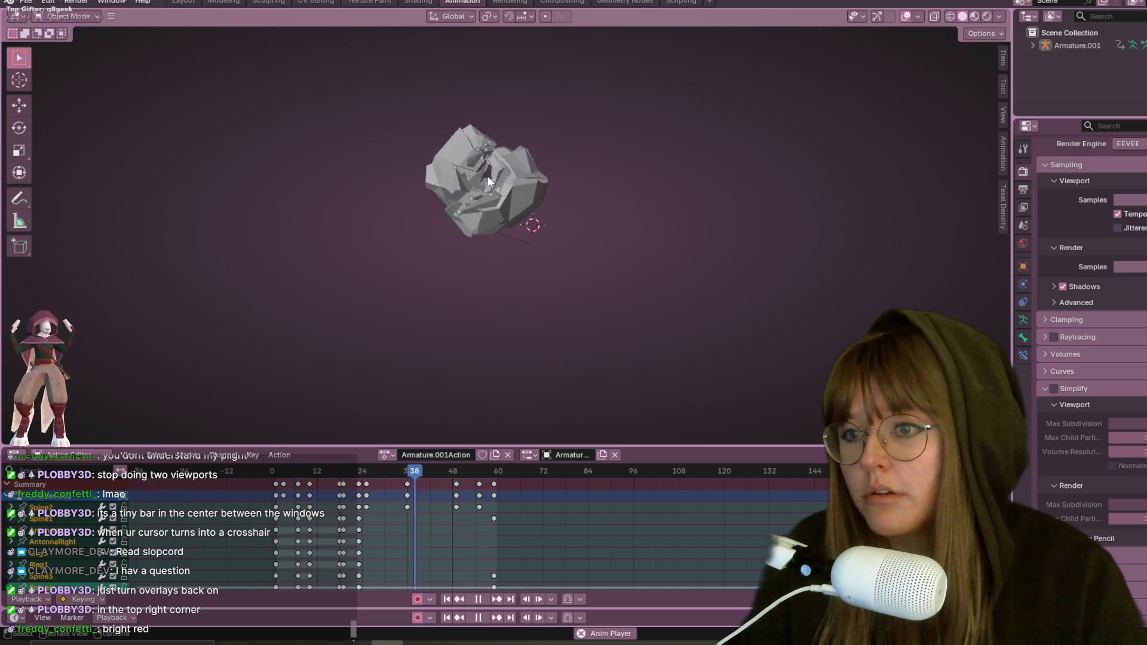
left_click(507, 188)
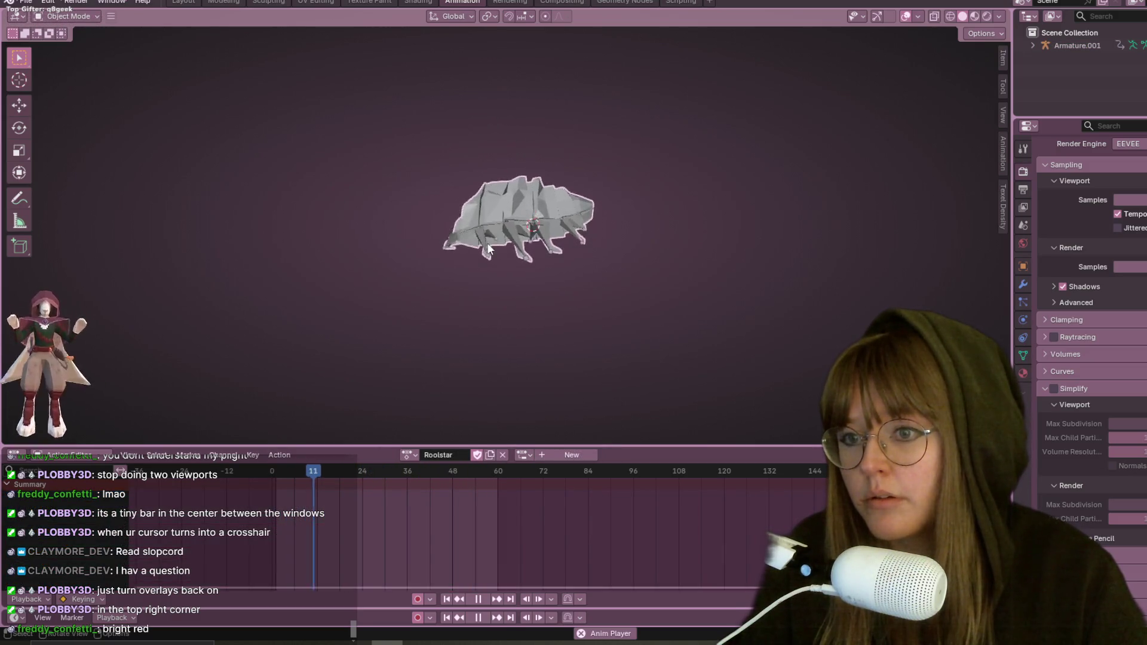
left_click(492, 194)
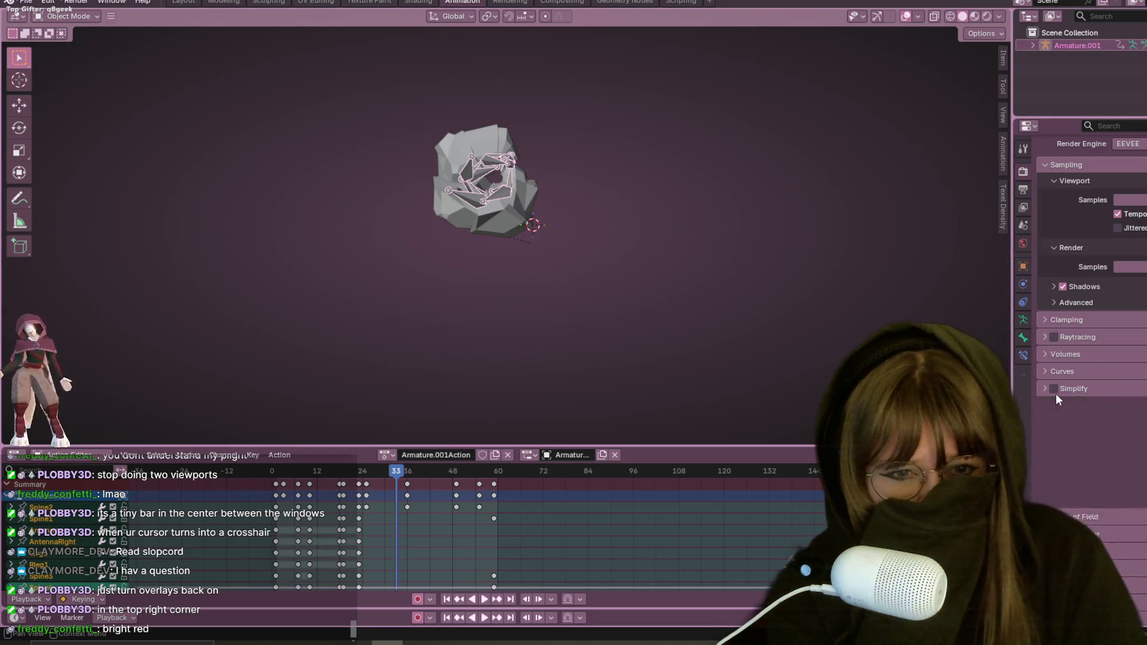
Step: Enable Simplify in the render settings and open the Viewport Overlays panel
left_click(1054, 391)
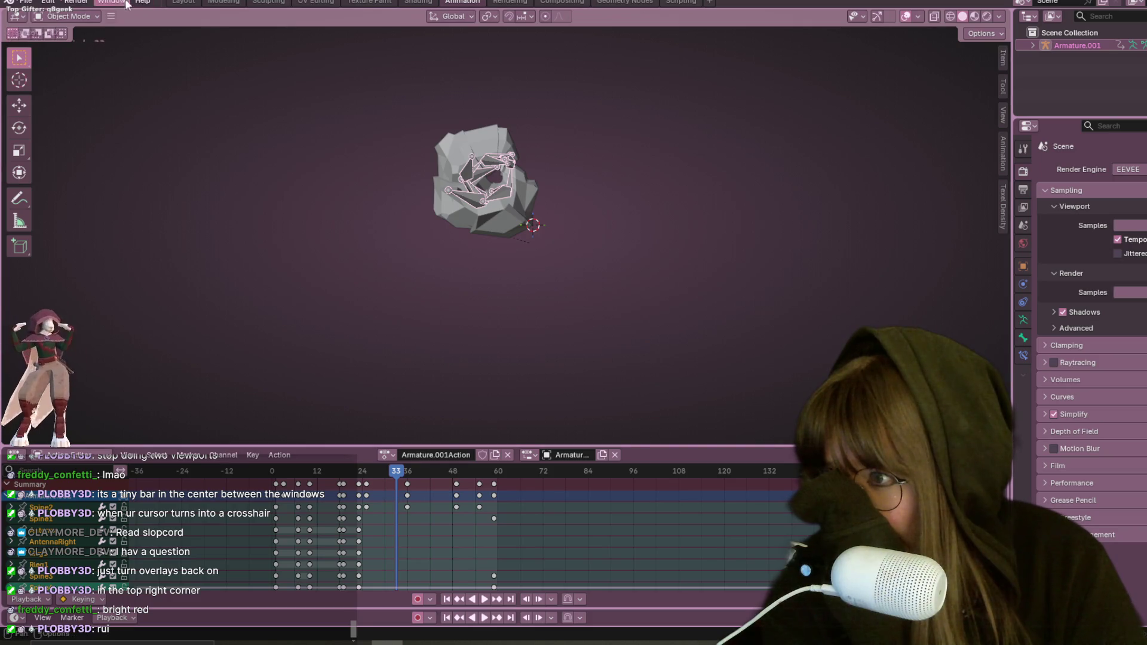
left_click(110, 16)
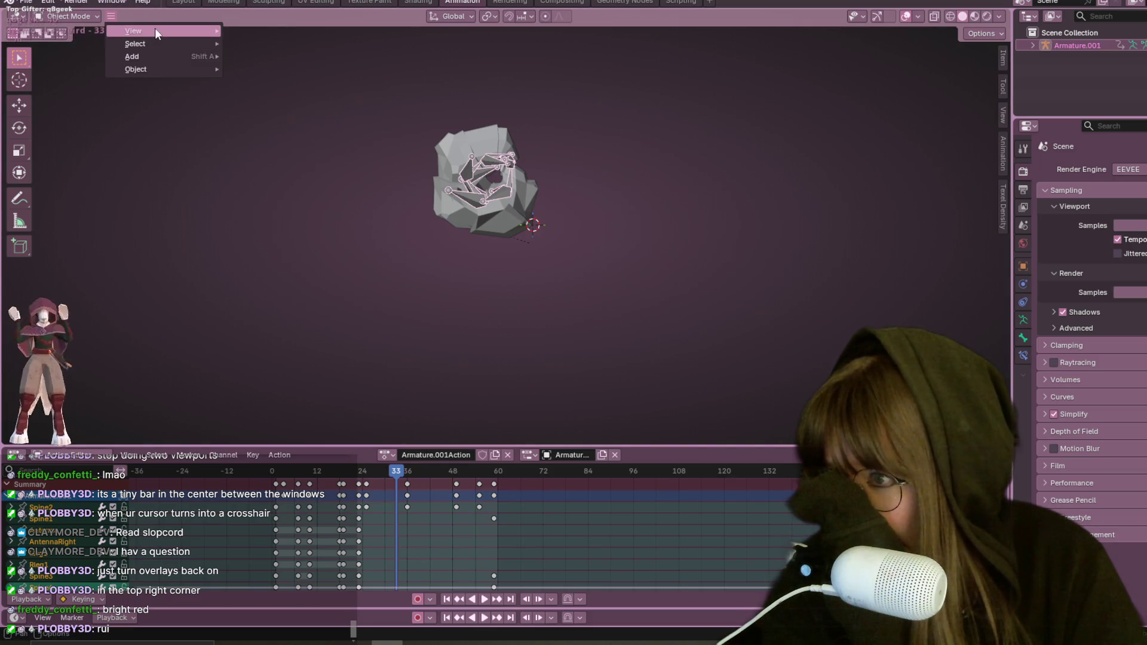
mouse_move(155, 29)
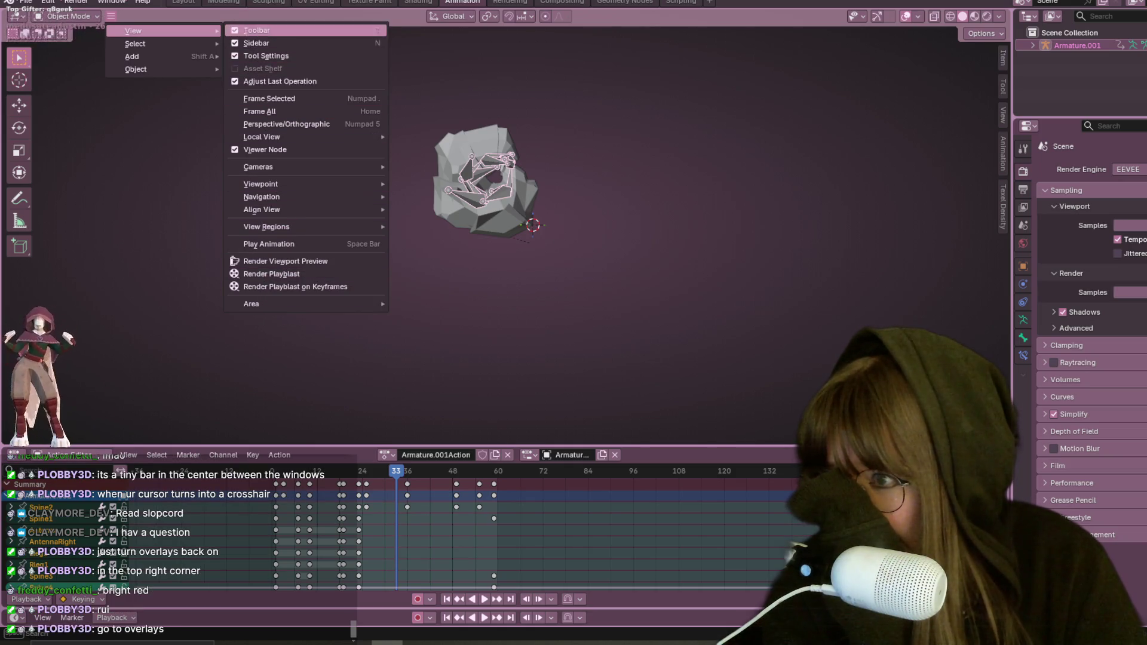
left_click(918, 18)
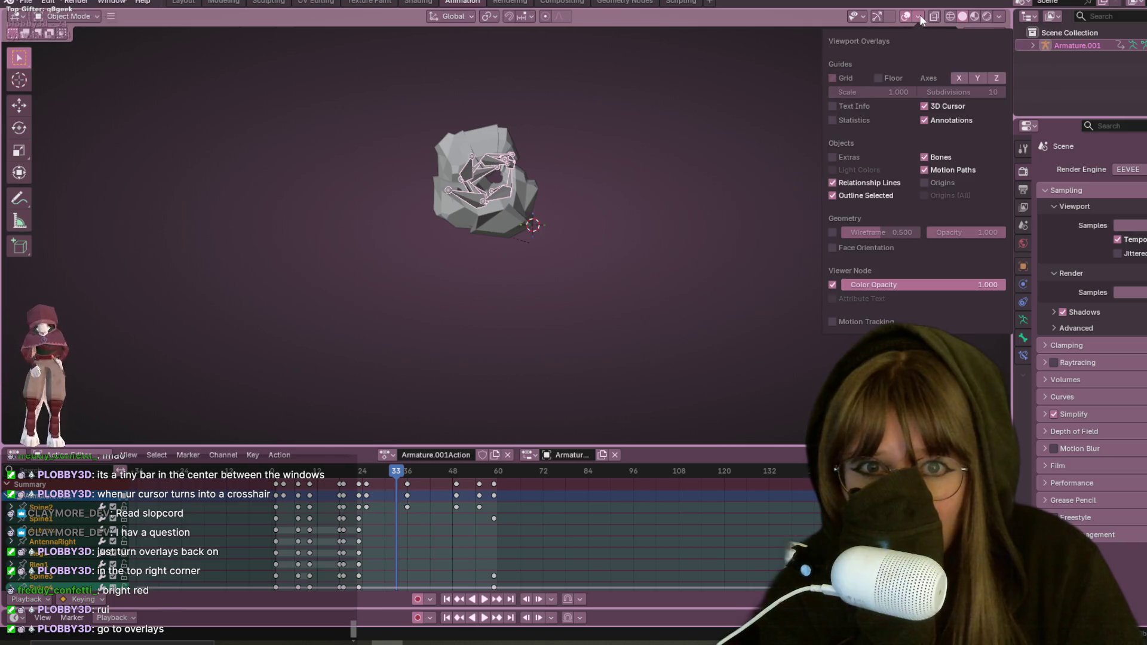
left_click(919, 16)
left_click(920, 16)
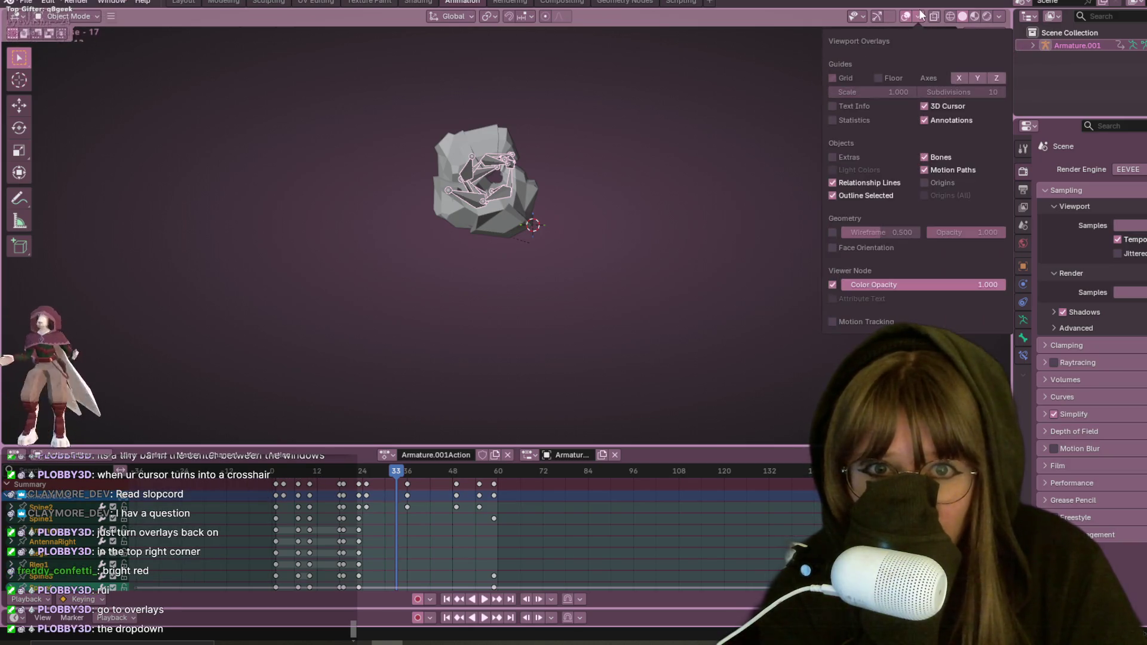
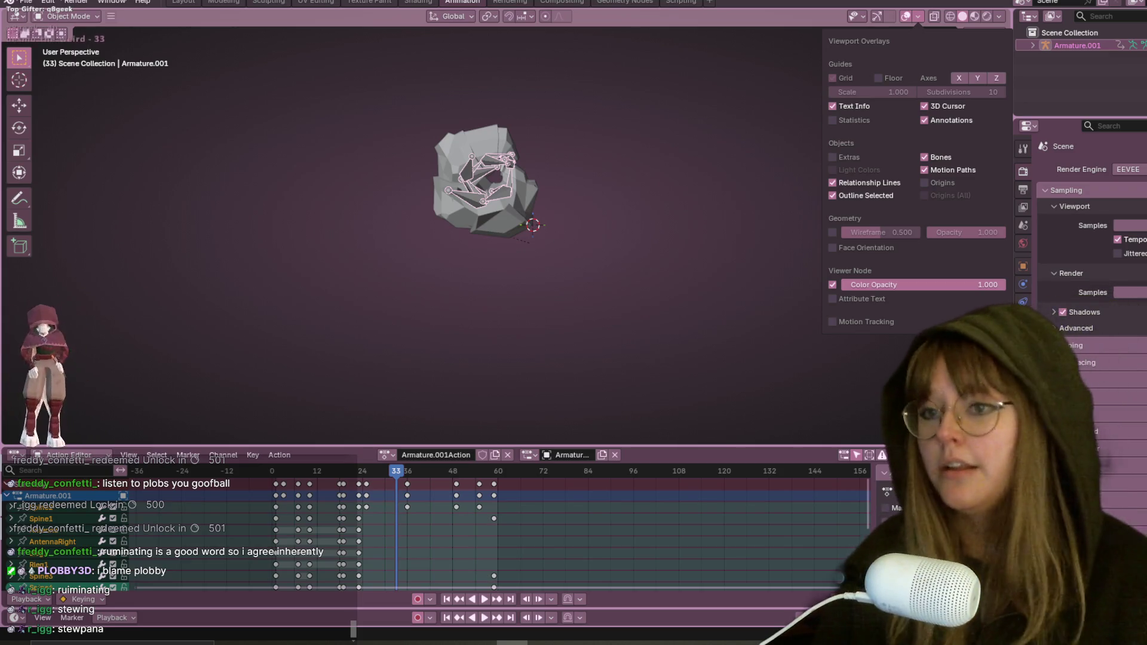
Step: Play the pill bug's curl animation and orbit around the rig to view it from several angles
left_click(66, 16)
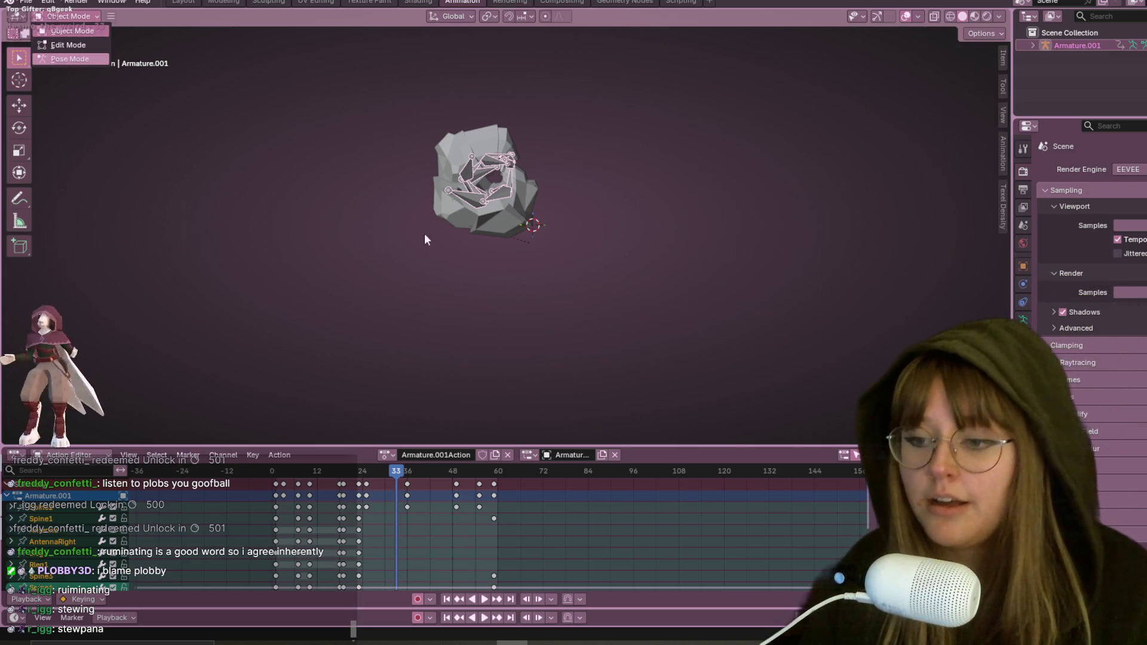
middle_click_drag(655, 108, 564, 136)
key("space")
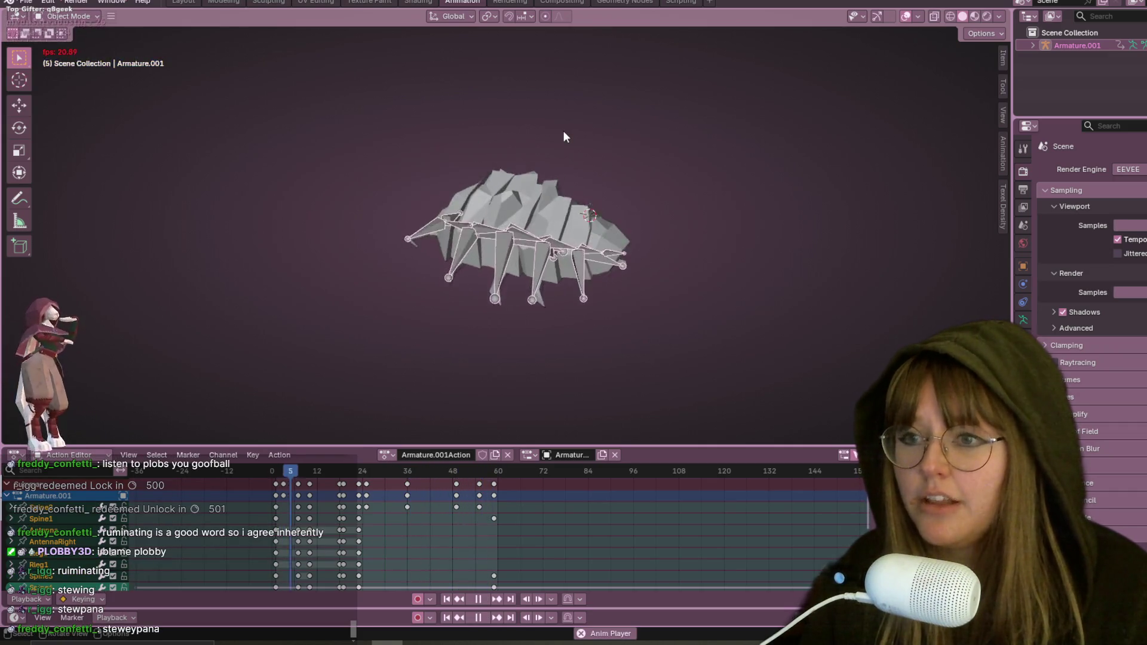
middle_click_drag(550, 92, 762, 76)
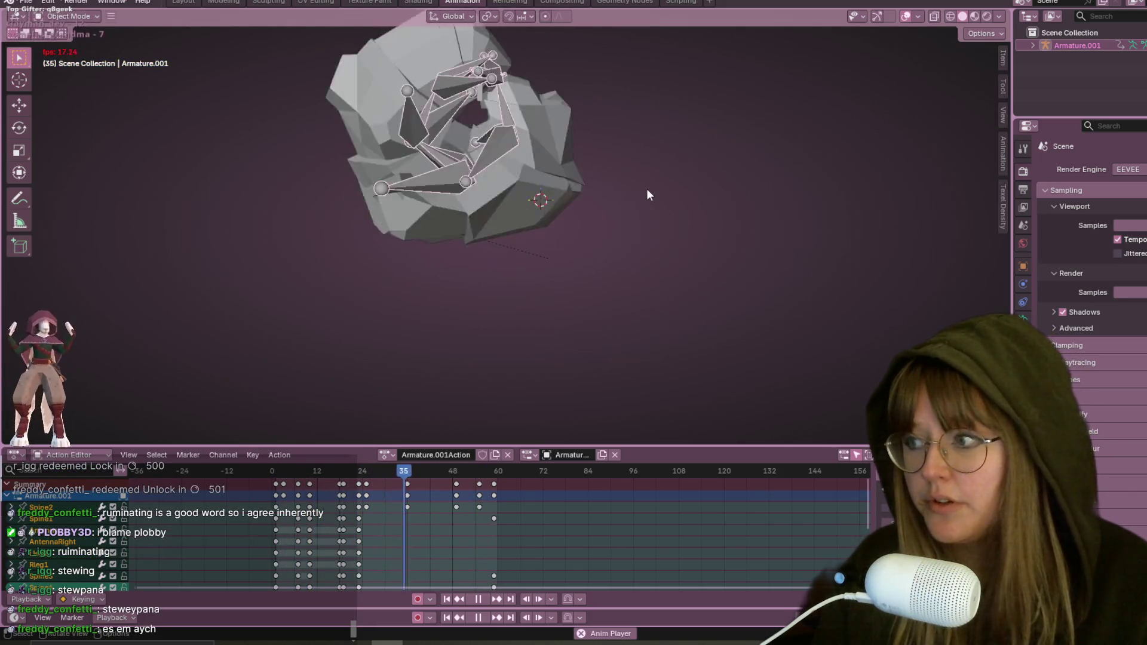
mouse_move(586, 282)
middle_mouse_down()
mouse_move(256, 272)
mouse_move(1002, 191)
mouse_move(1001, 179)
middle_mouse_up()
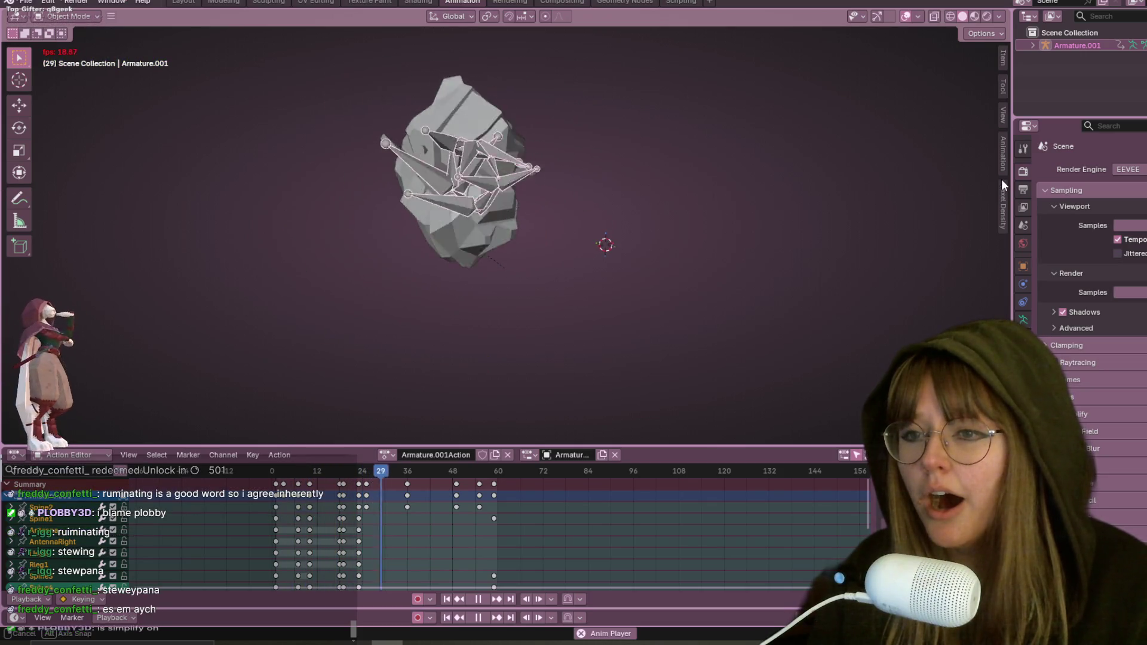
left_click(984, 33)
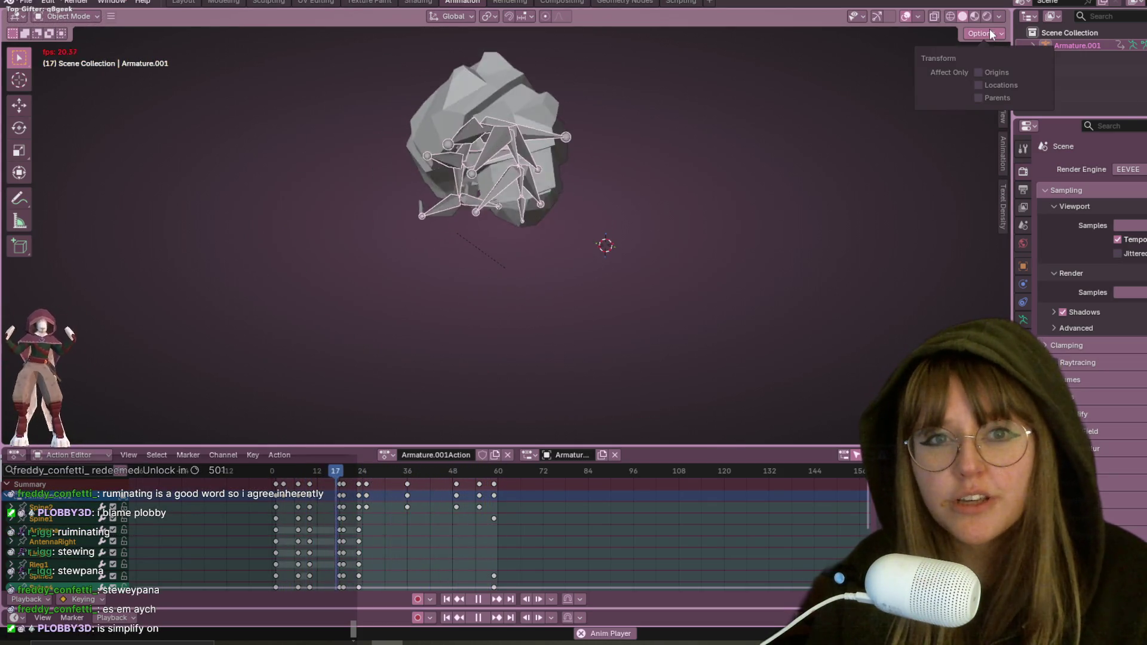
left_click(917, 16)
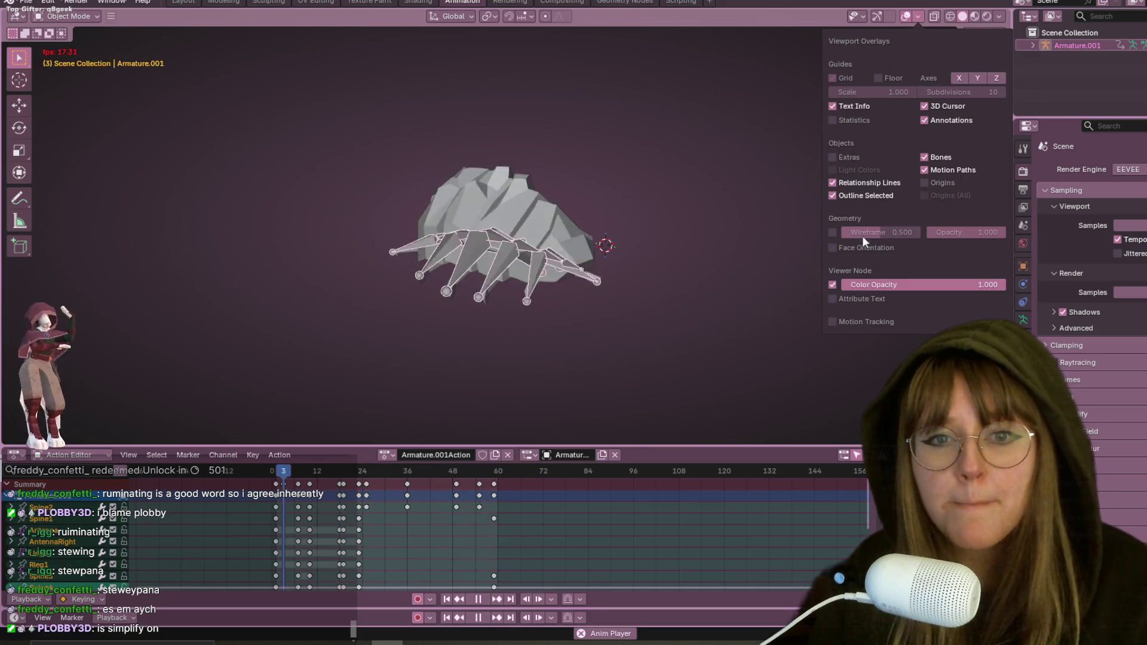
Step: Turn on the Origins, Floor grid and X, Y, Z axis overlays, and toggle the 3D cursor overlay
left_click(927, 181)
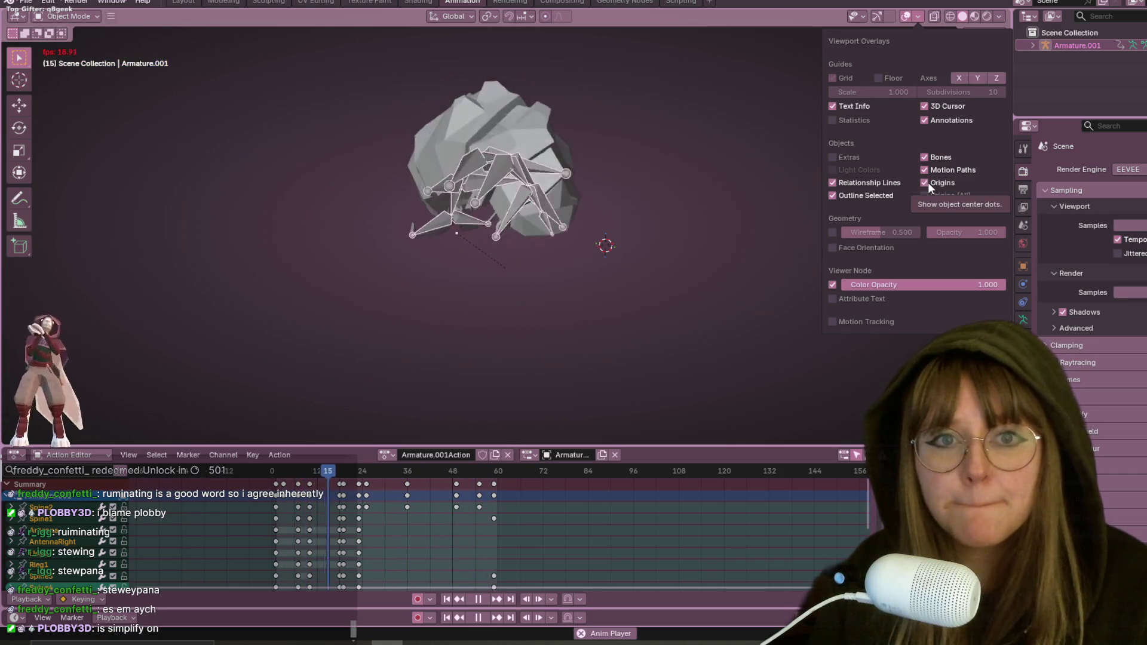
left_click(886, 77)
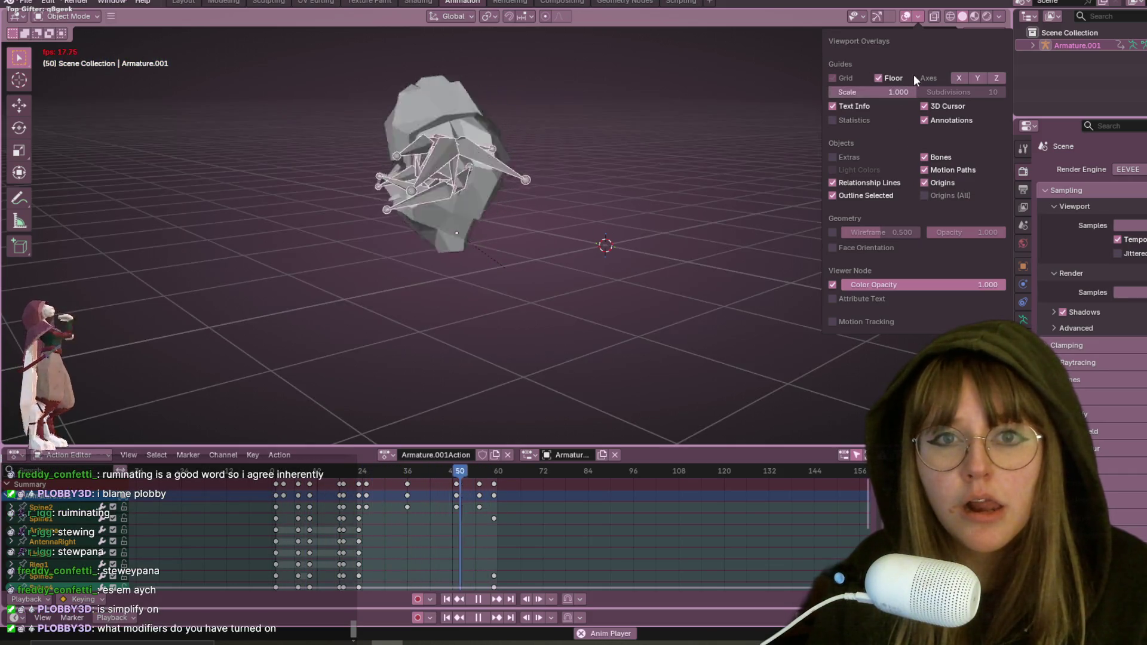
left_click(960, 79)
left_click(977, 77)
left_click(999, 75)
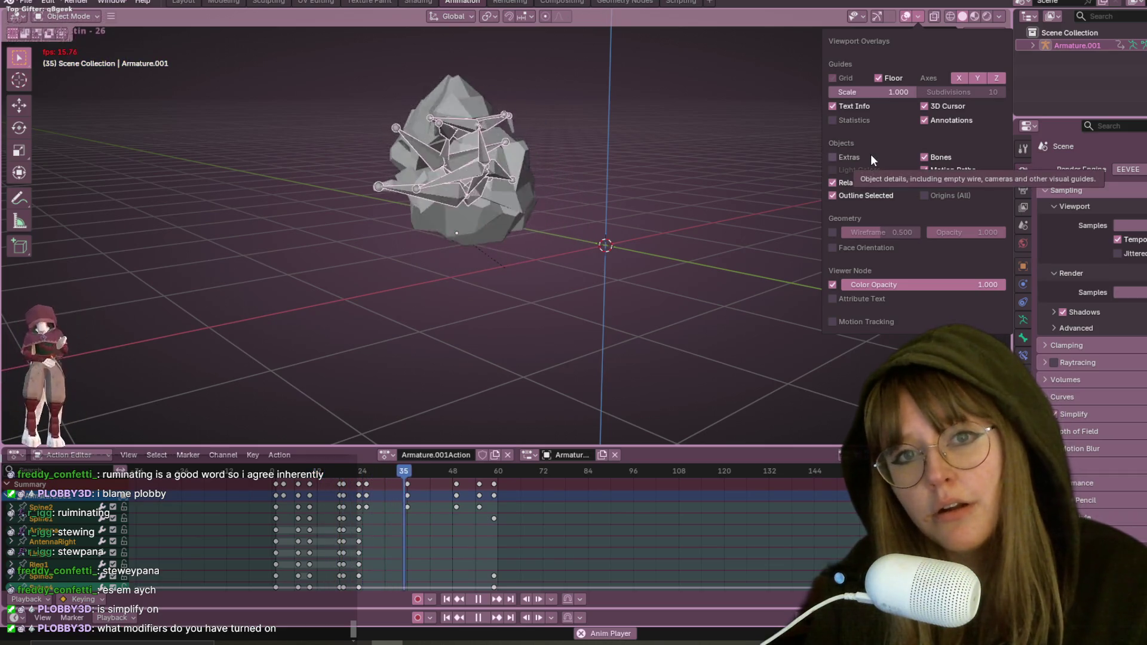
left_click(833, 78)
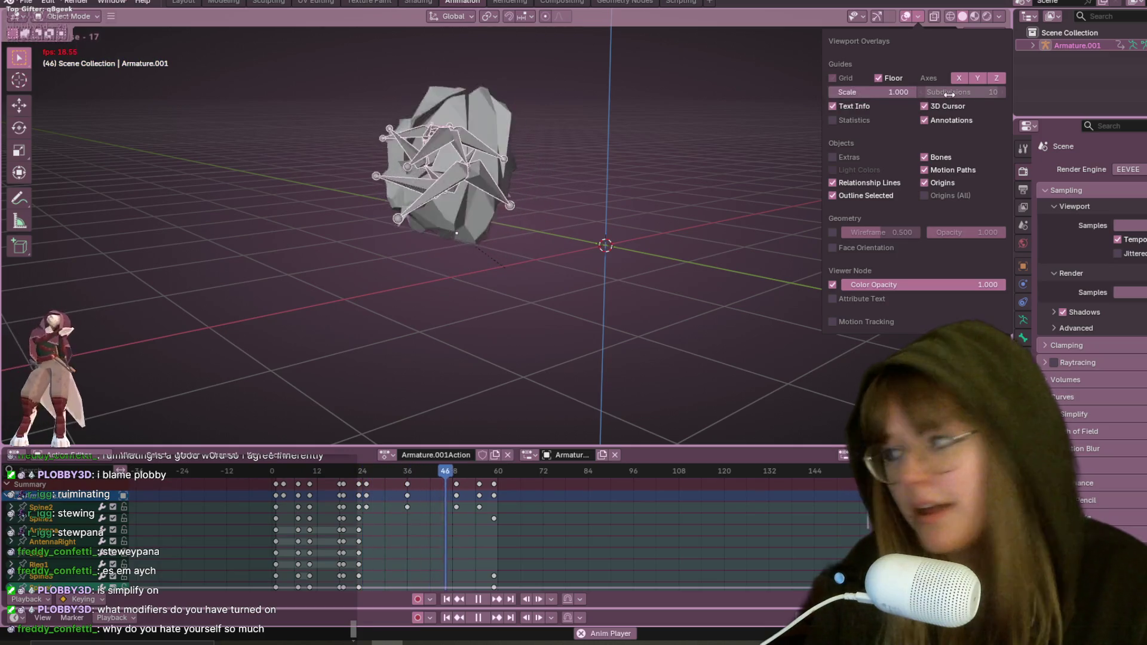
left_click(925, 106)
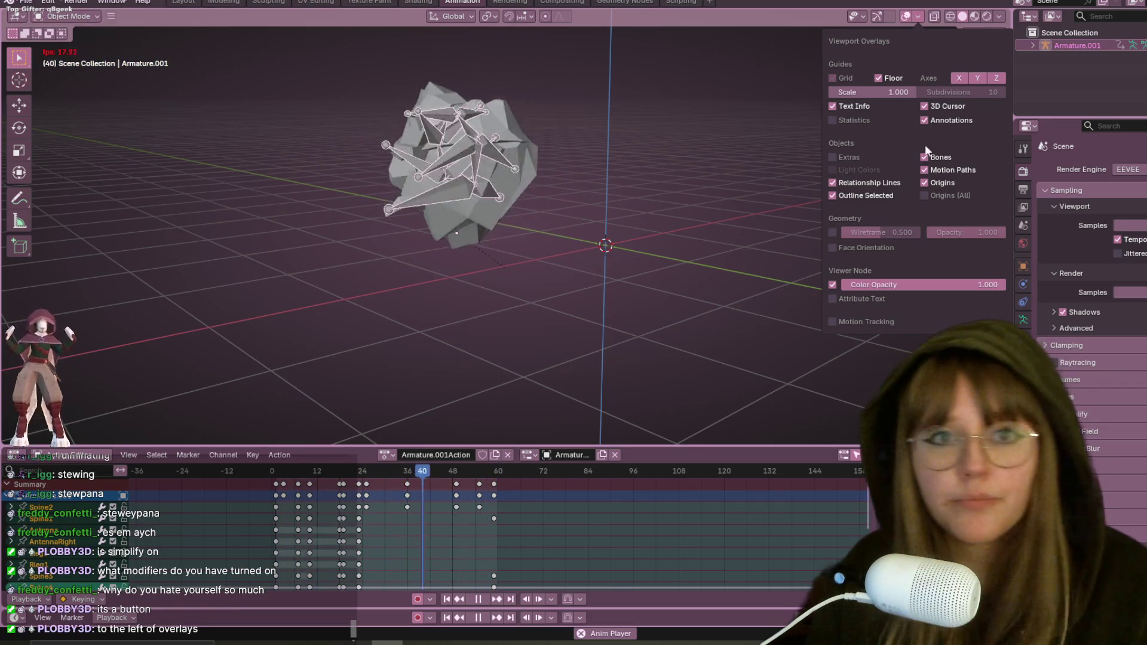
left_click(996, 16)
left_click(917, 15)
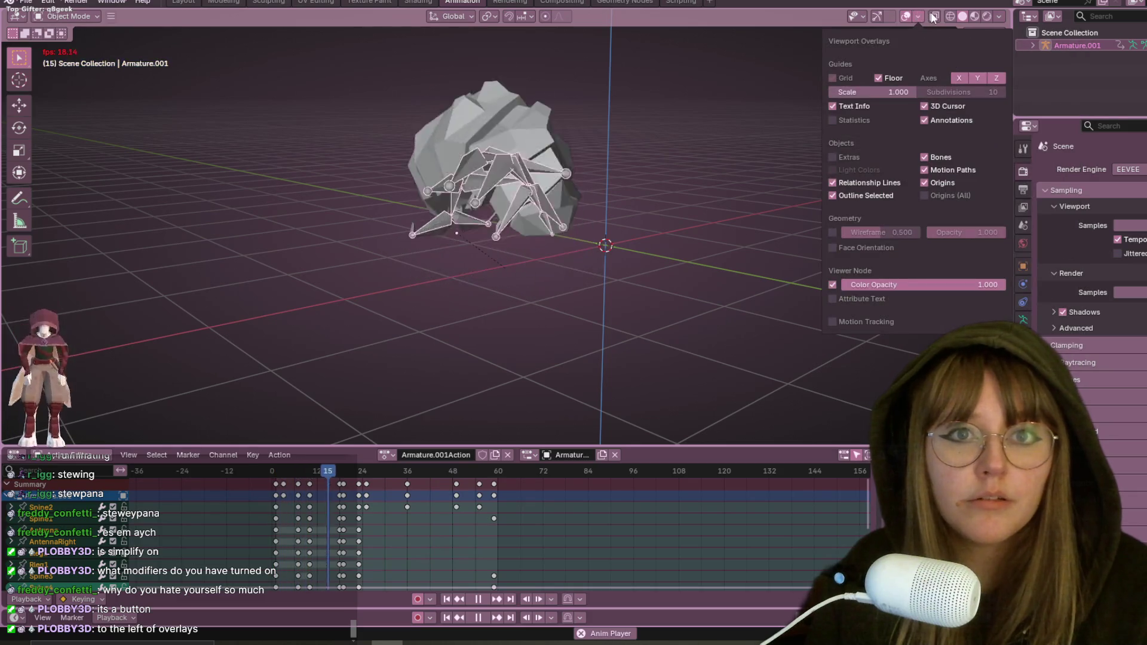
left_click(876, 18)
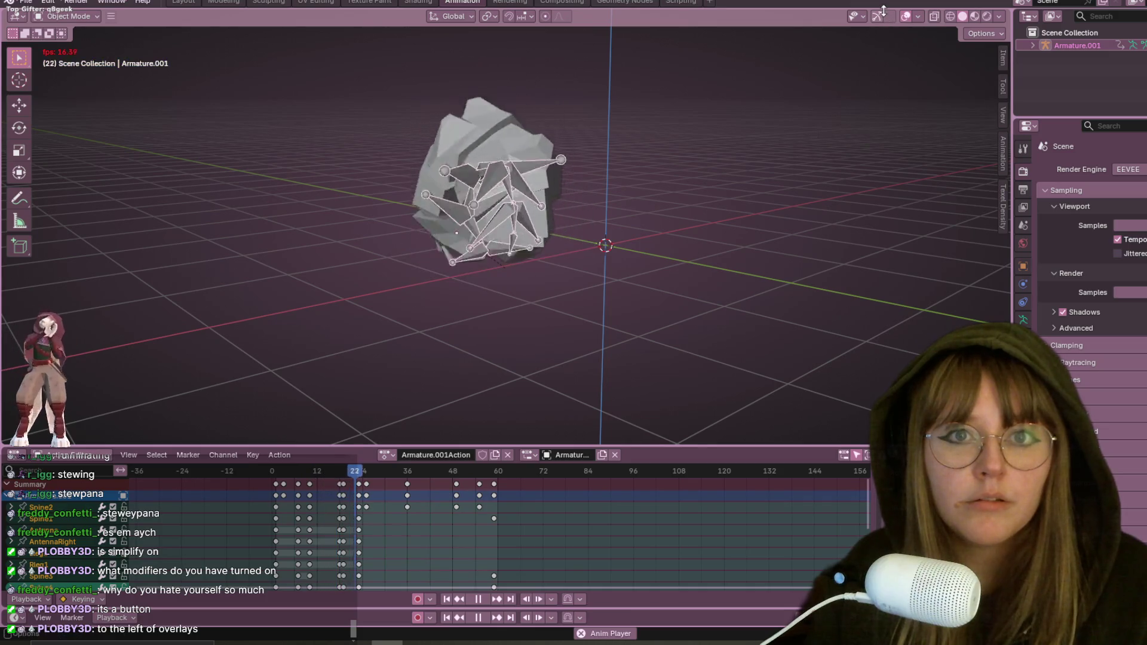
left_click(887, 16)
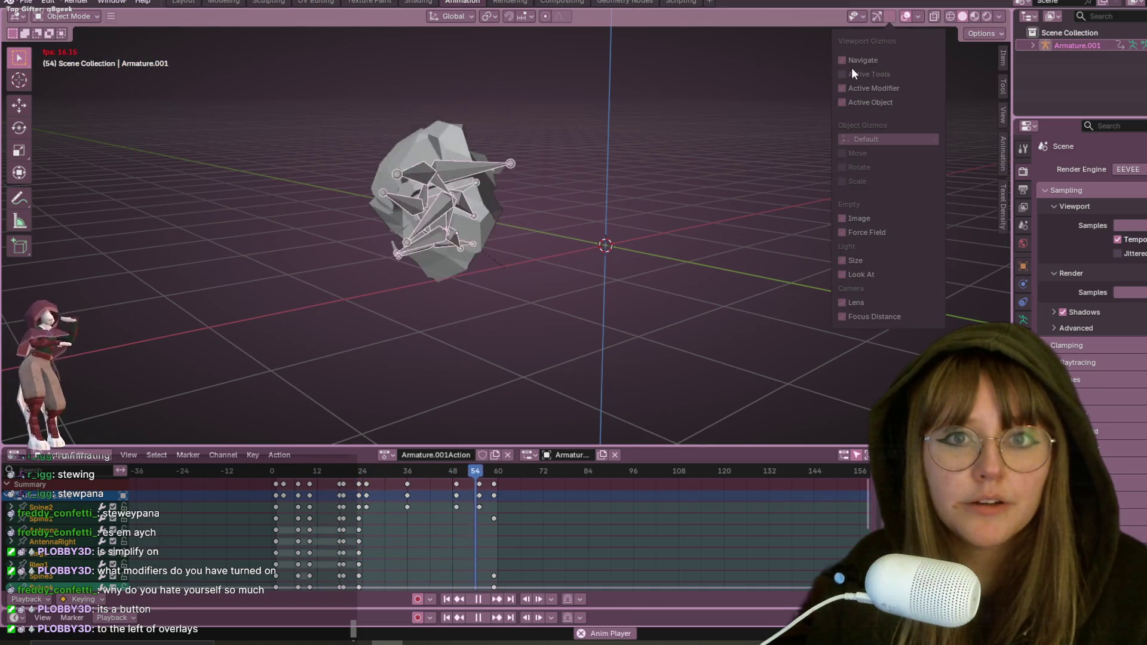
Step: Turn the viewport navigation gizmos back on and orbit to a new angle
left_click(876, 19)
left_click(876, 19)
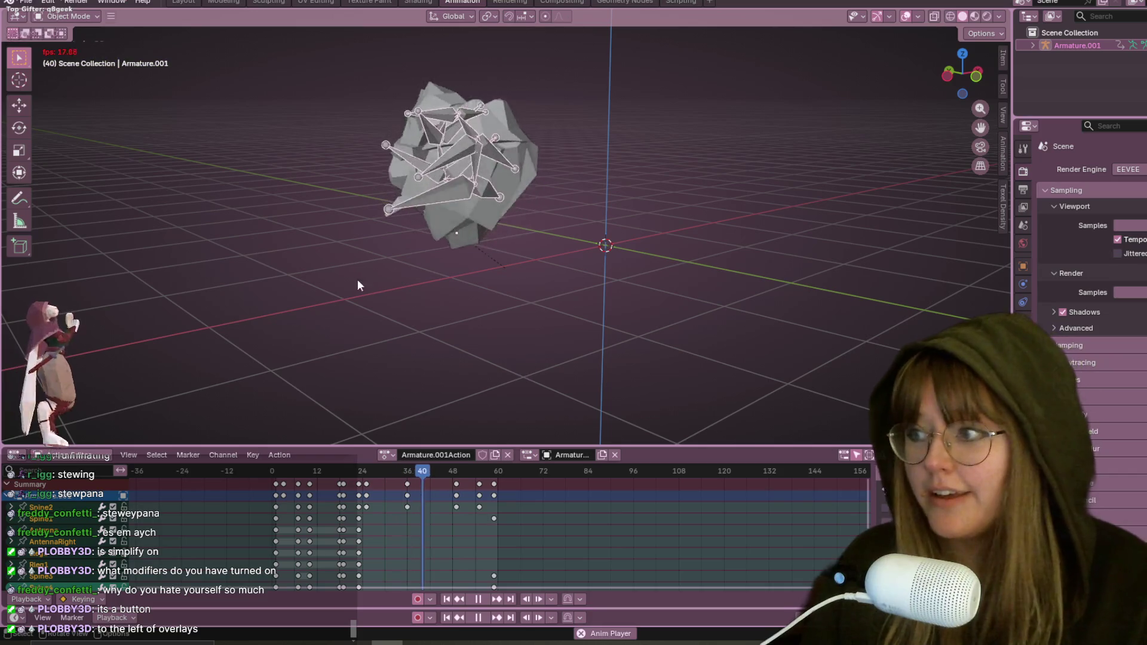
mouse_move(997, 141)
middle_mouse_down()
mouse_move(923, 156)
mouse_move(561, 164)
mouse_move(772, 131)
mouse_move(819, 210)
mouse_move(426, 147)
middle_mouse_up()
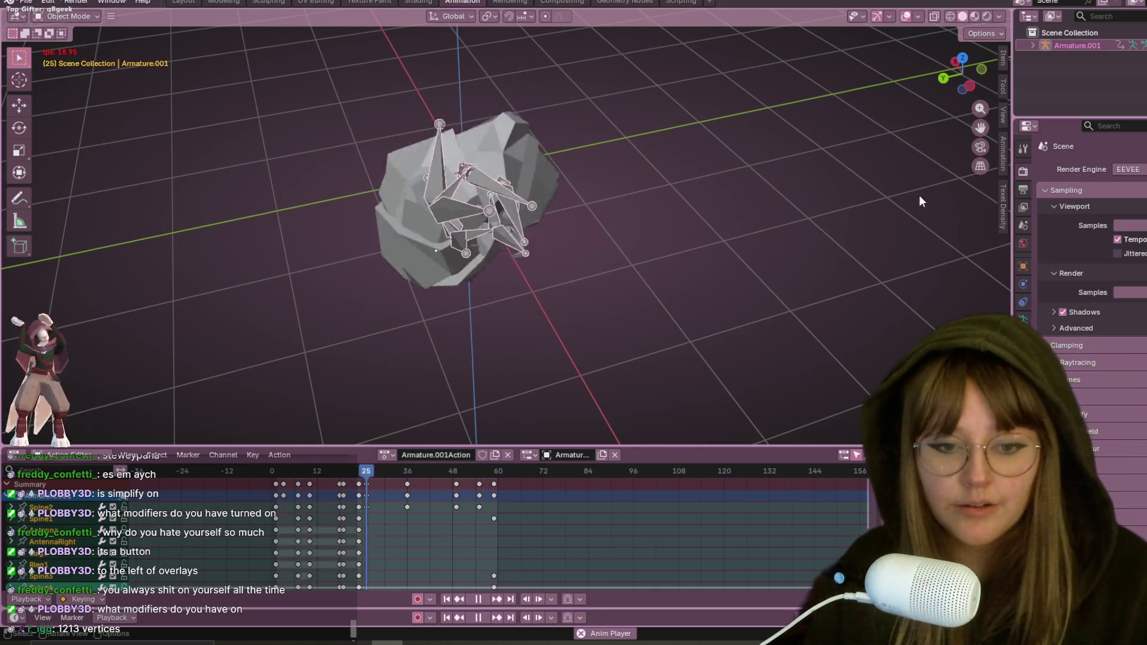
Step: Stop playback at frame 40, recentre and zoom out, then select the Plane rock mesh
key("space")
middle_click_drag(344, 141, 404, 155, "shift")
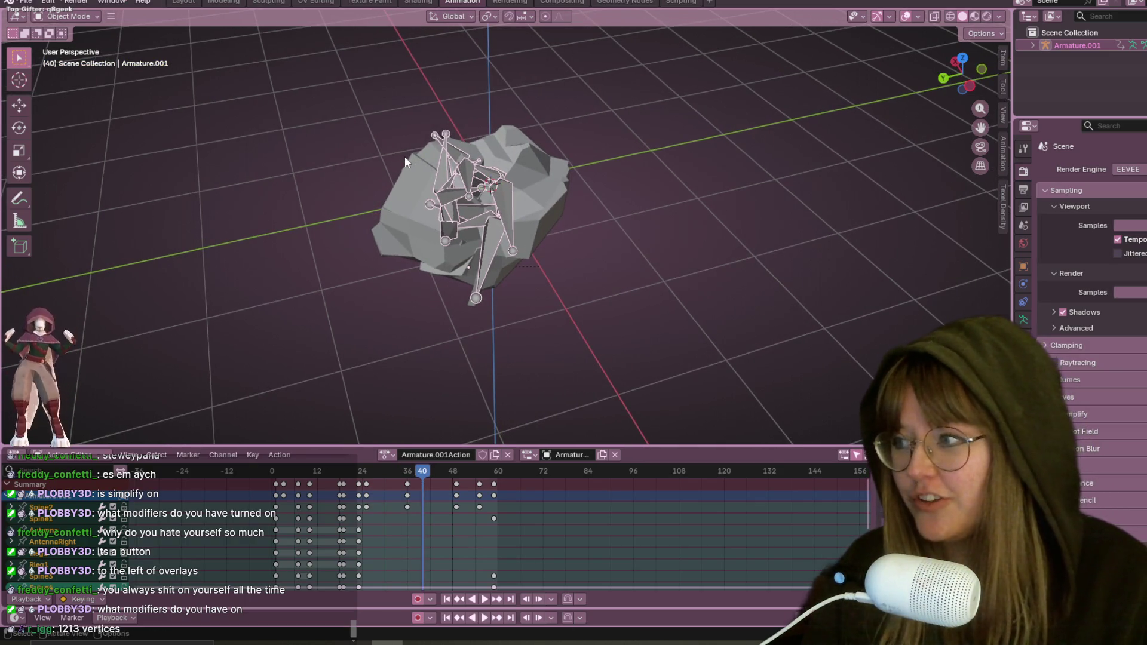
scroll(404, 160, "down", 1)
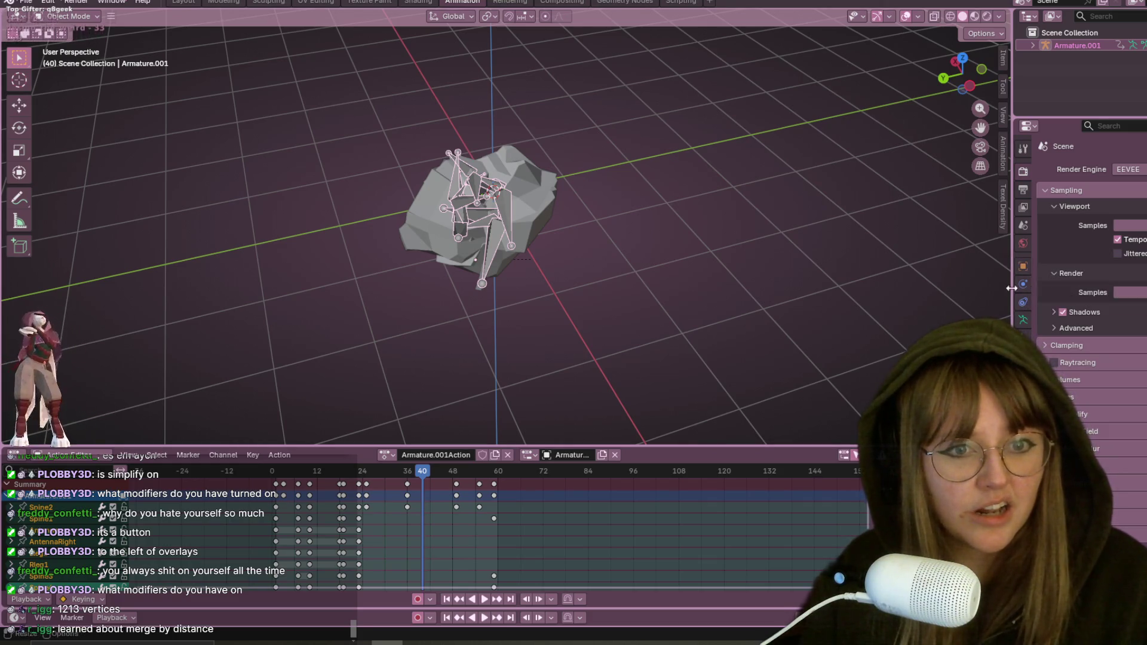
left_click(543, 186)
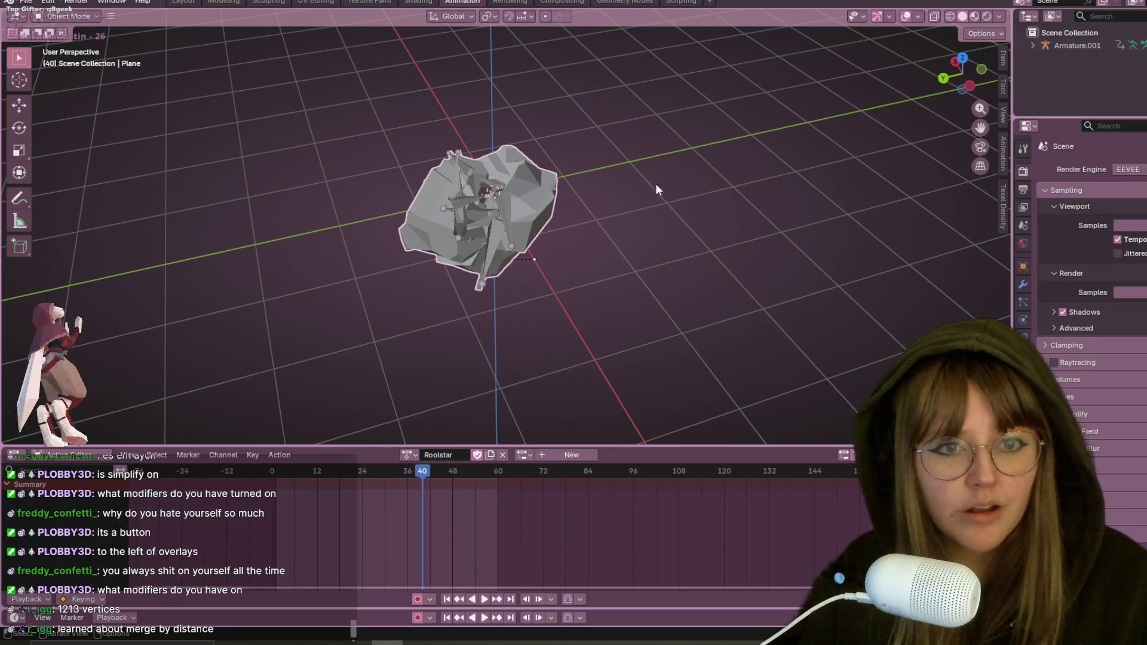
Step: Toggle the Armature modifier's viewport display on Plane to compare deformed and undeformed rock
left_click(1024, 280)
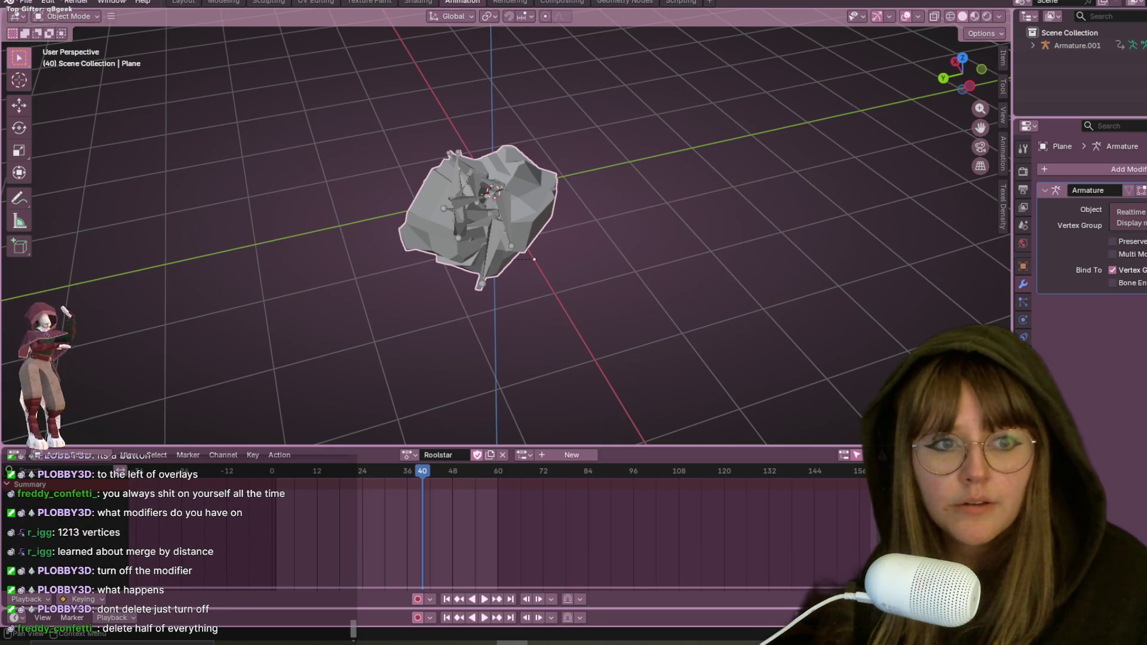
left_click(1128, 190)
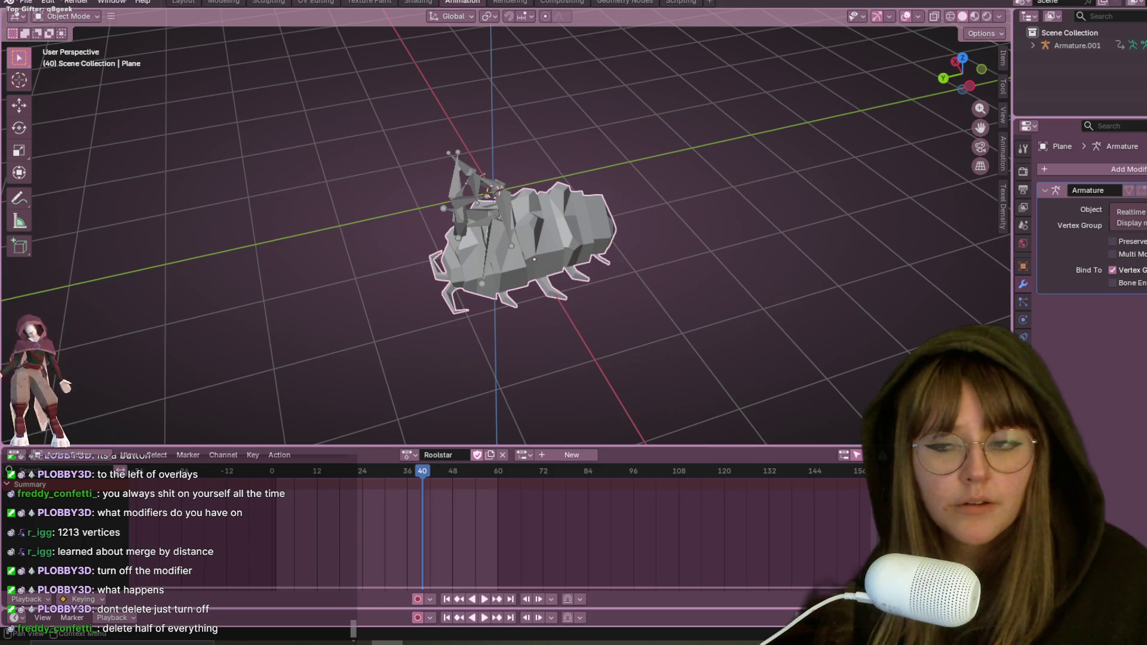
left_click(1128, 190)
left_click(1128, 190)
left_click(1128, 190)
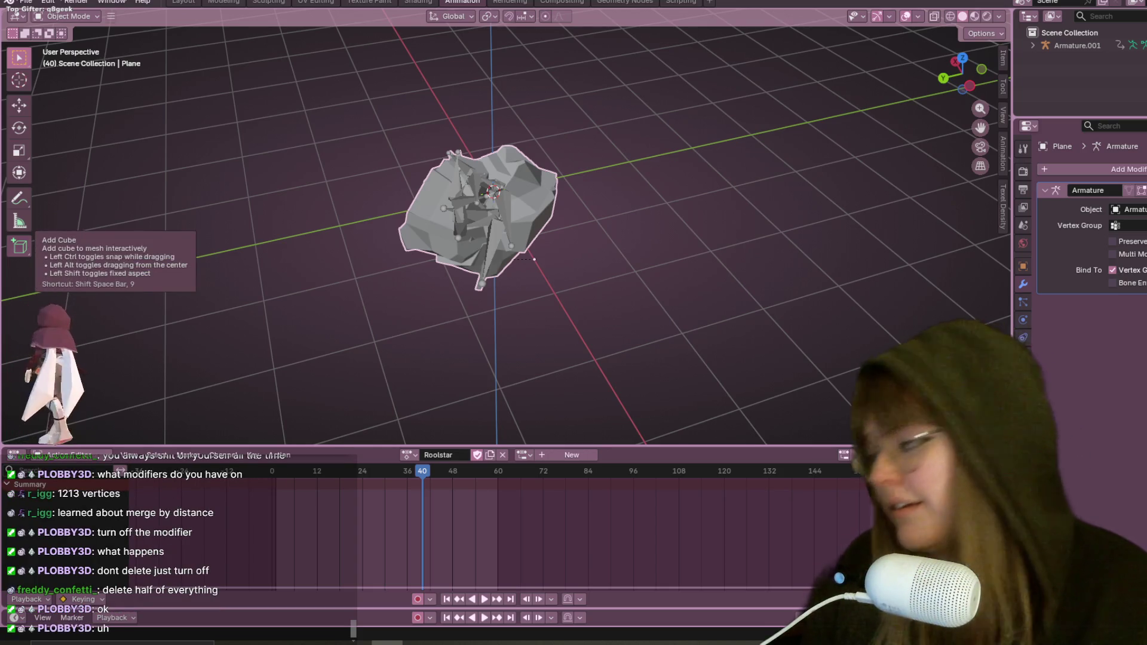
Step: Replay the animation, orbit closer, reselect the armature and open the Windows Start menu
middle_click_drag(765, 170, 752, 148)
key("space")
scroll(650, 313, "up", 3)
mouse_move(650, 313)
middle_mouse_down()
mouse_move(663, 238)
mouse_move(711, 264)
mouse_move(660, 238)
middle_mouse_up()
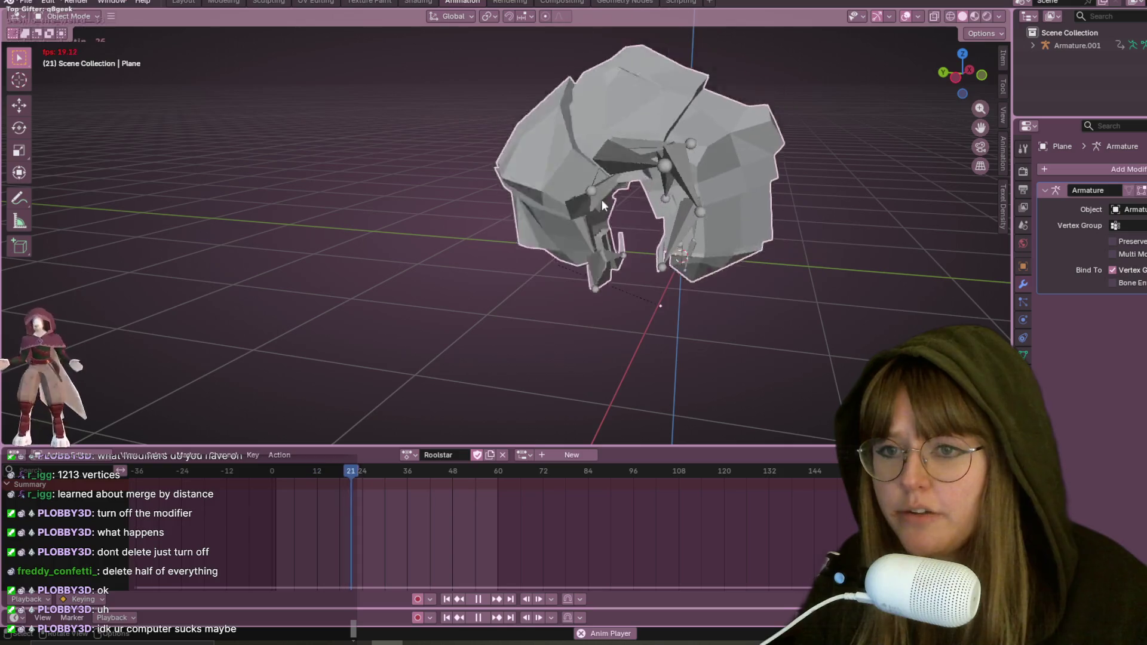
left_click(621, 180)
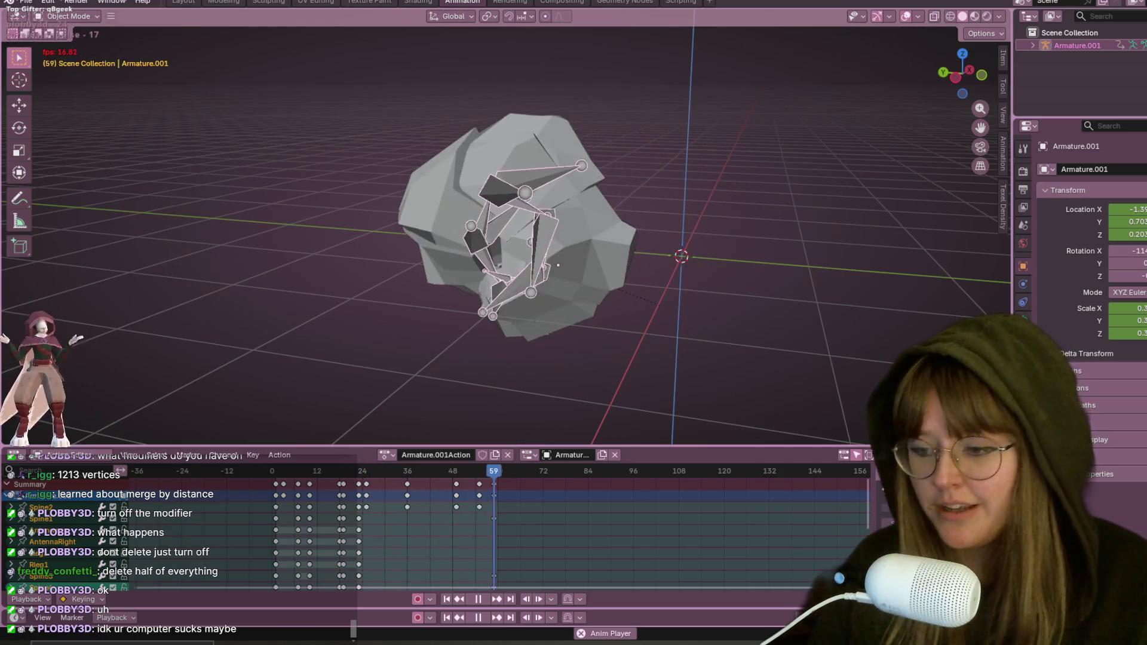
key("super")
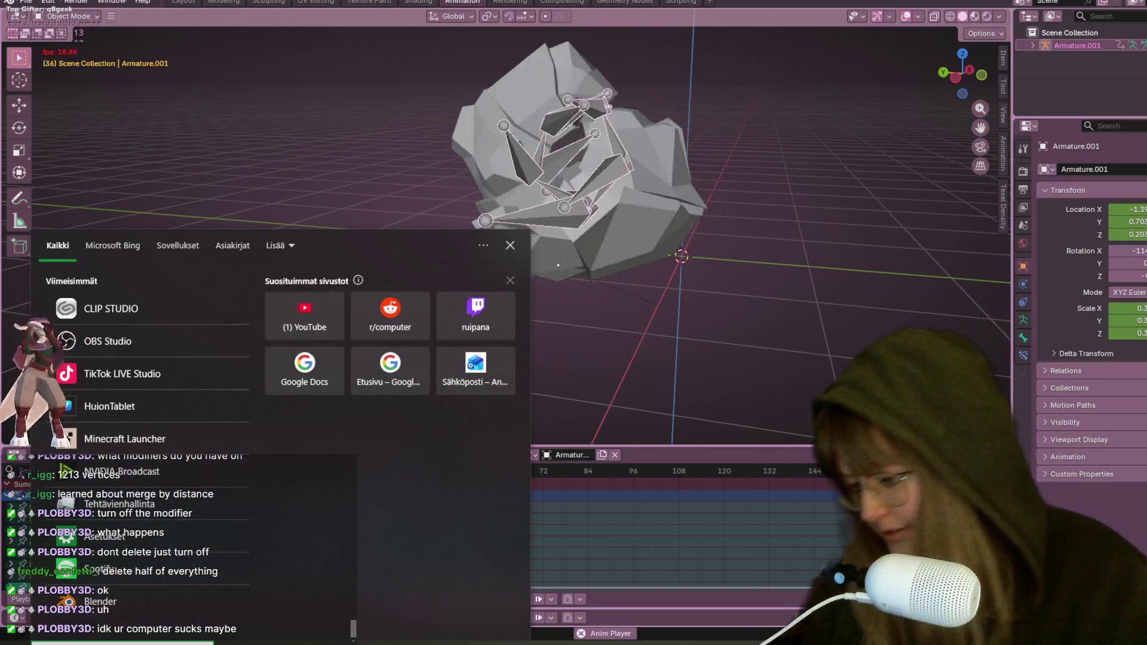
Step: Search 'teh' and launch Tehtävienhallinta (Task Manager) from the results
type("teh")
left_click(139, 297)
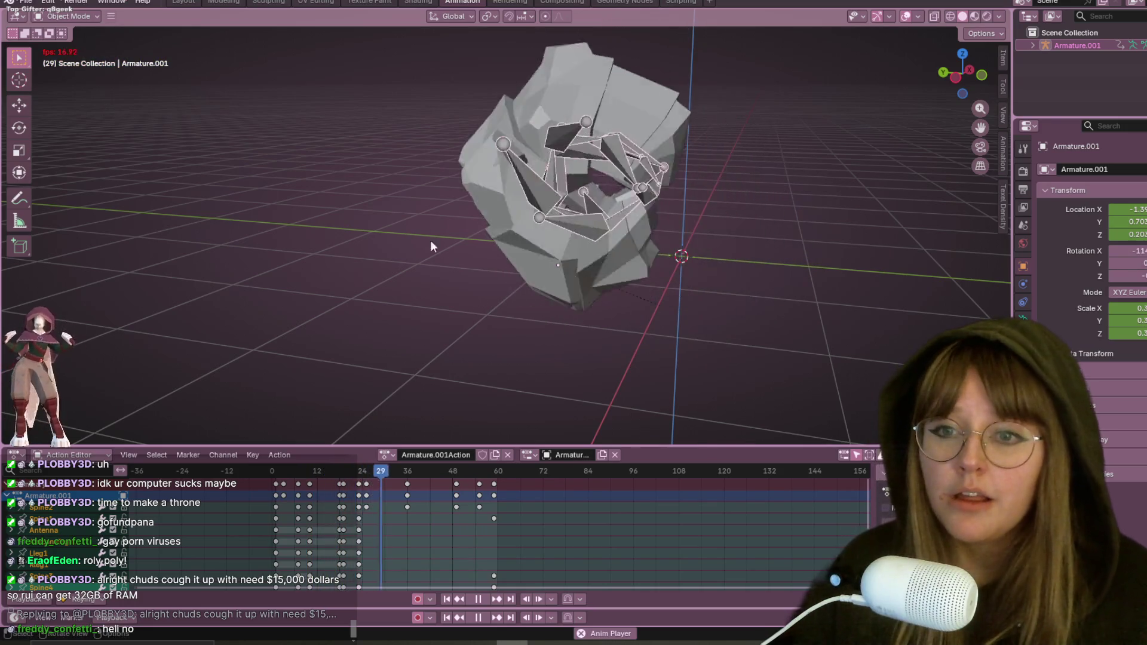
Step: Snap to an orthographic side view, stop playback and return to frame 1
scroll(517, 249, "down", 2)
left_click(951, 80)
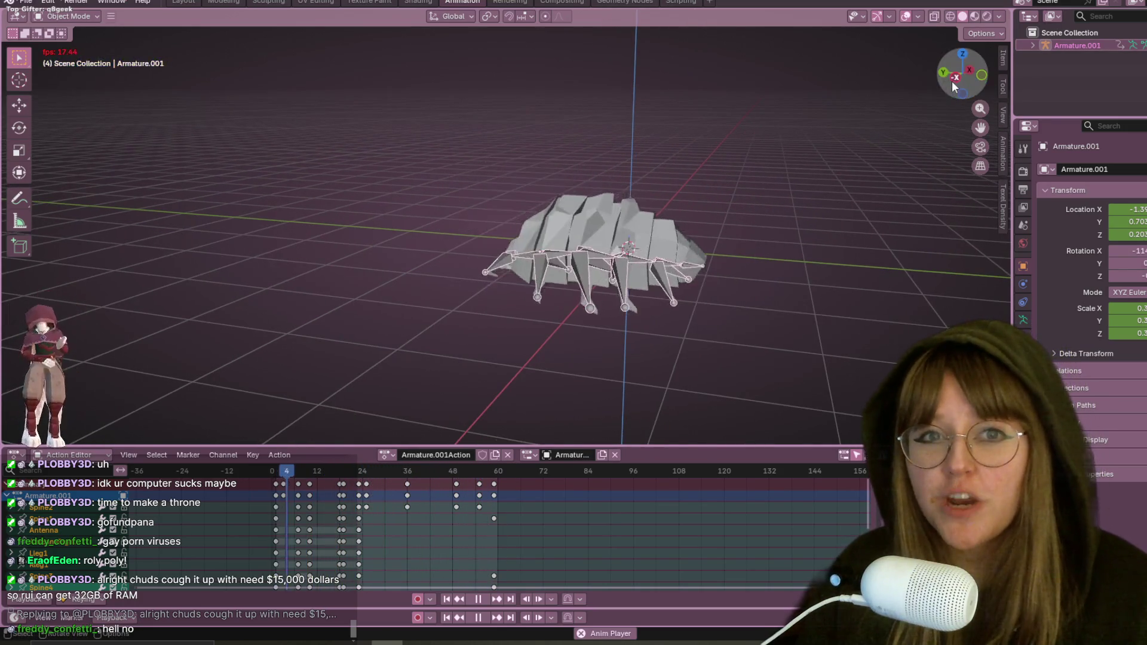
key("space")
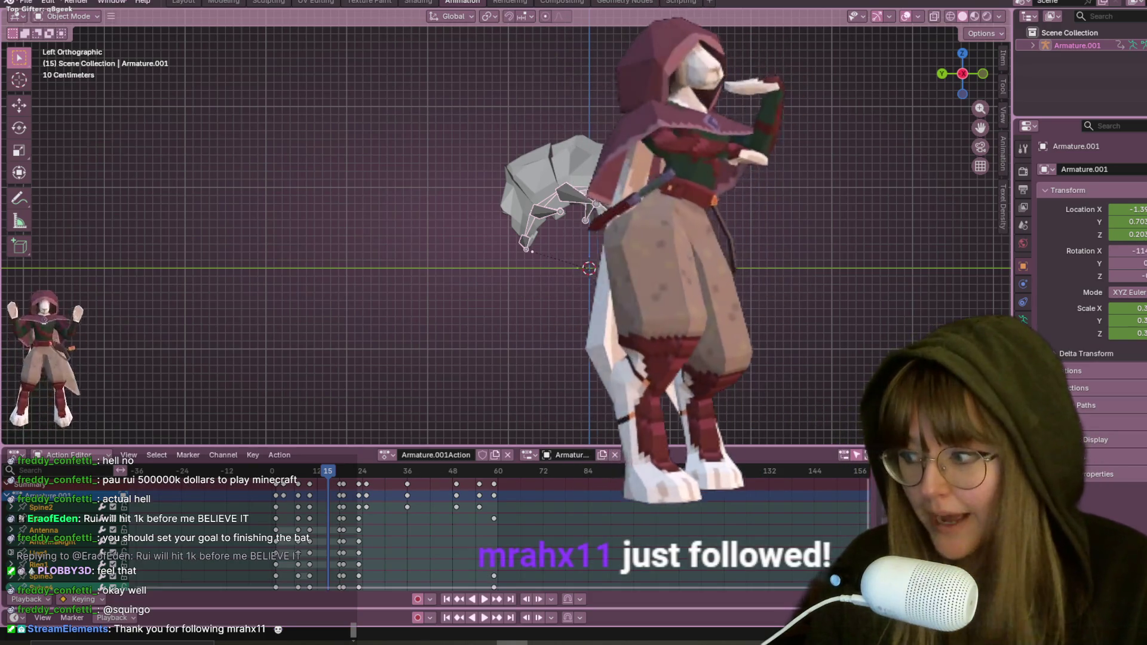
key("shift+Left")
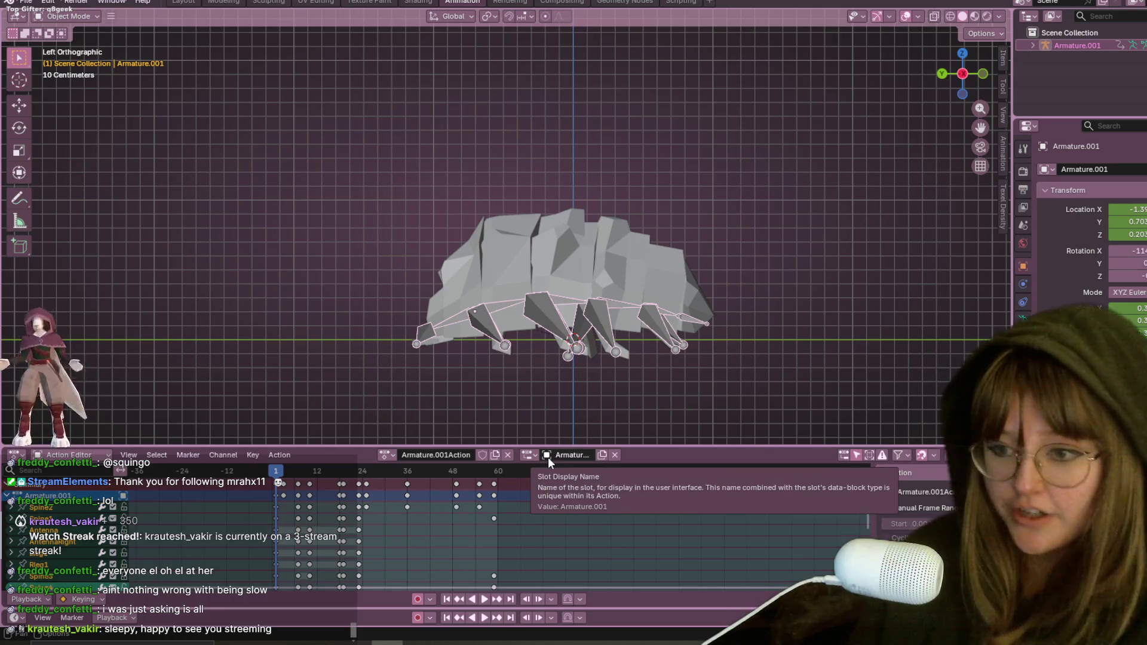
Step: Preview the curl from the left side, then drag the frame-36 key column later to frame 44
key("space")
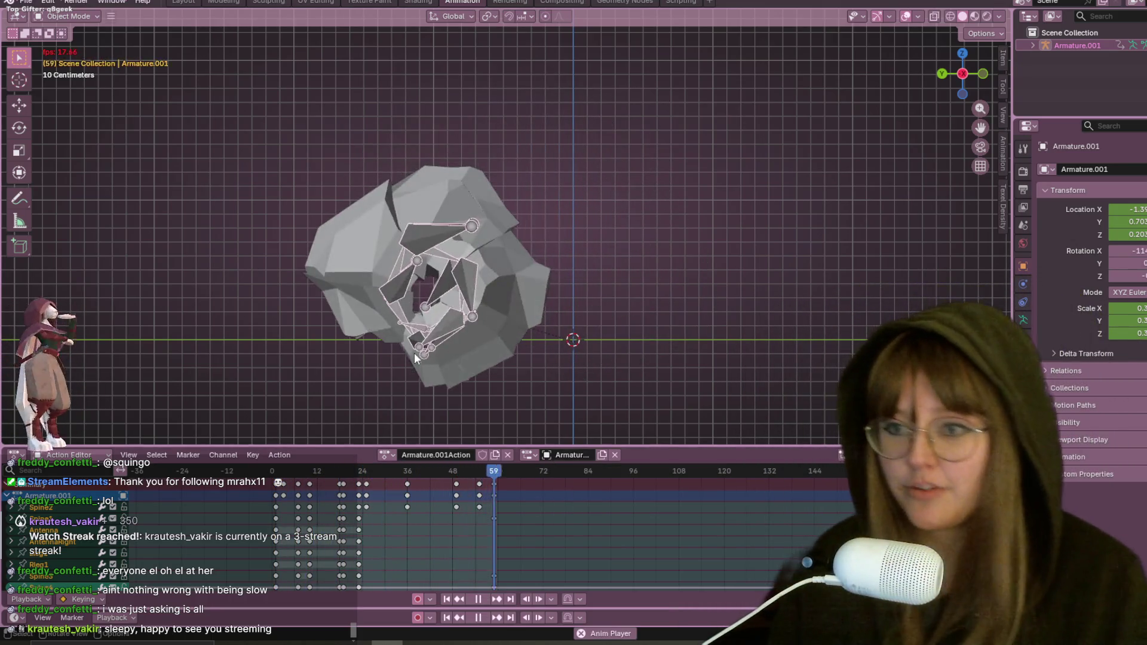
scroll(567, 210, "down", 2)
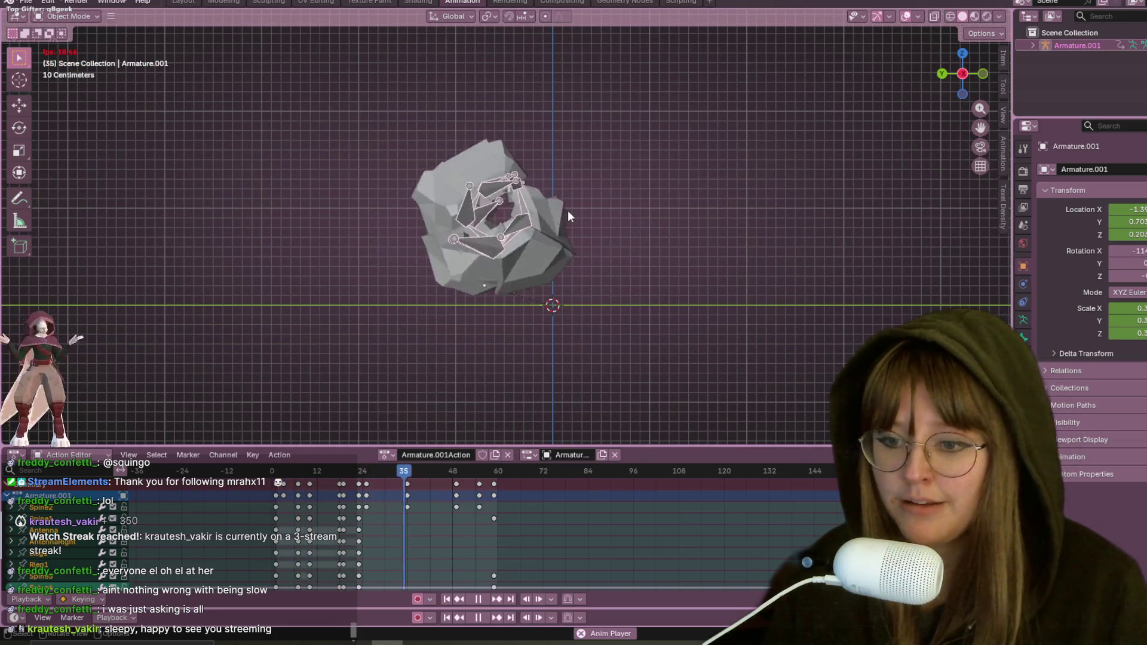
key("Escape")
key("ctrl+KP_3")
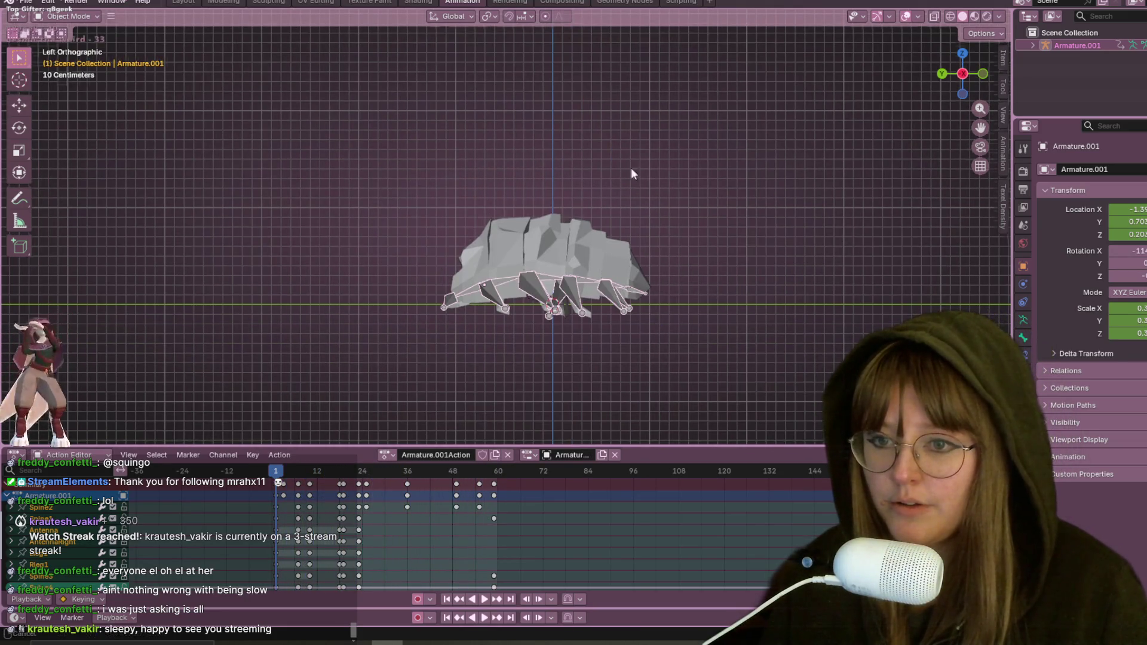
scroll(631, 168, "up", 2)
mouse_move(408, 482)
left_mouse_down()
mouse_move(476, 478)
mouse_move(440, 469)
left_mouse_up()
left_click(478, 472)
left_click(439, 468)
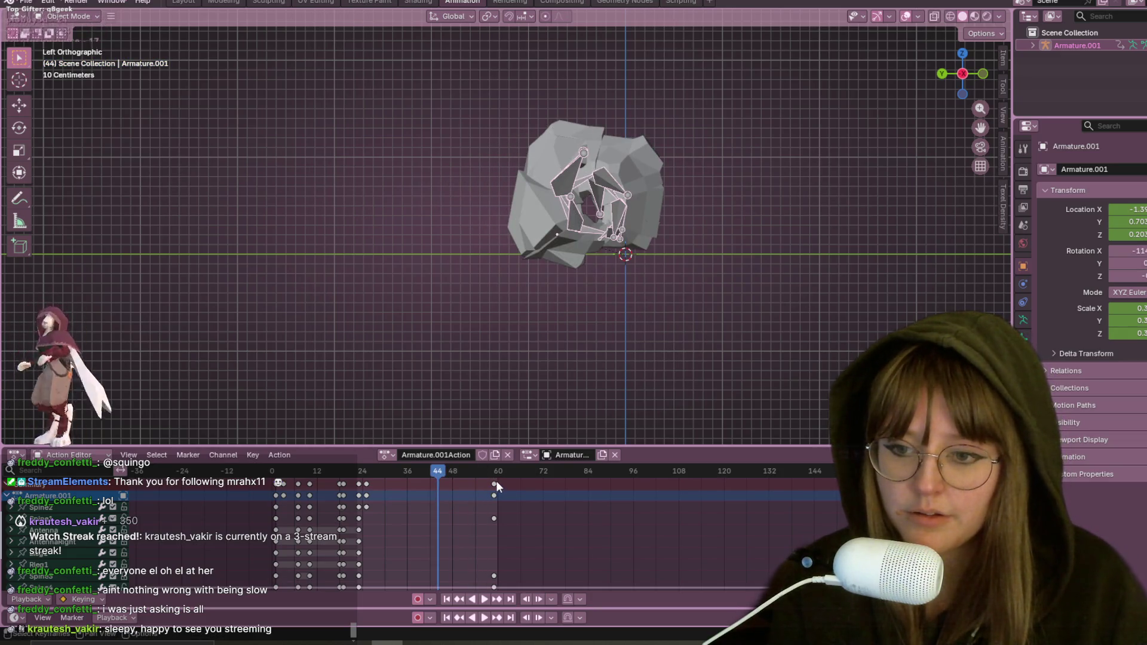
Step: Delete the late frame-60 curl keyframes and replay the animation to check
key("Delete")
key("space")
left_click(375, 468)
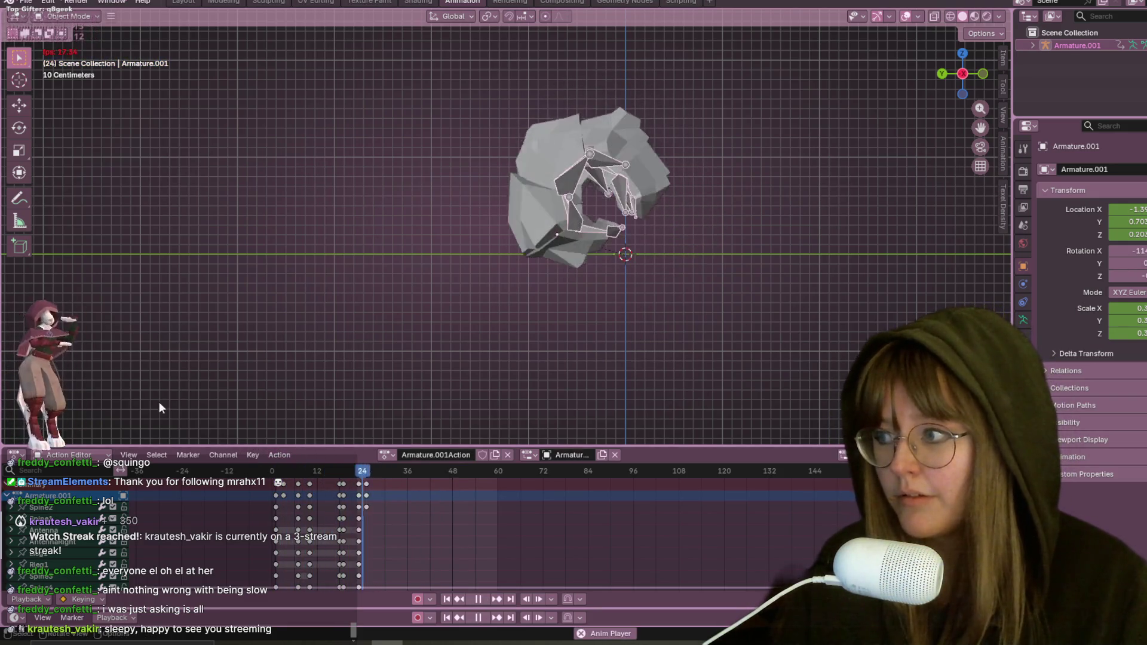
key("space")
key("space")
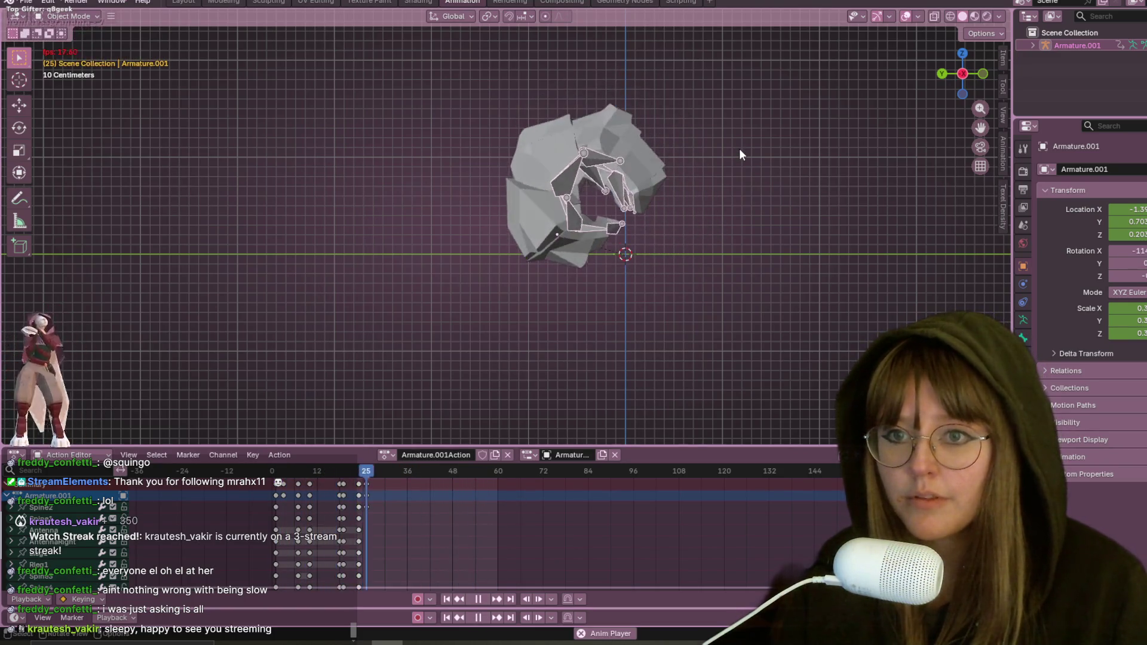
key("space")
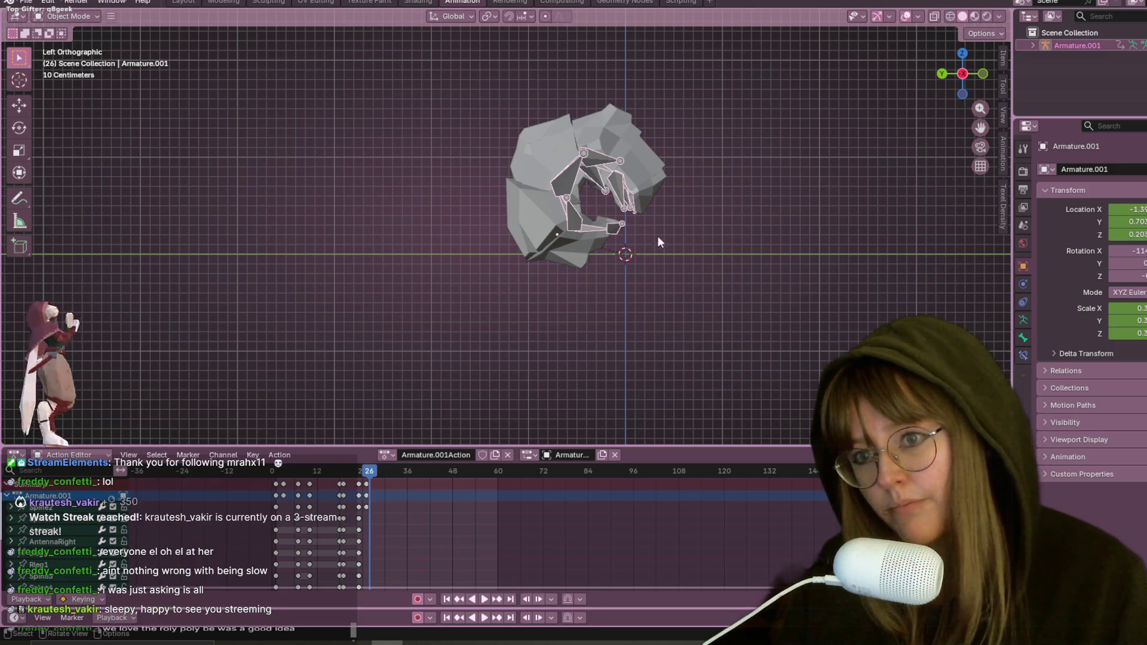
Step: Move the frame-25 keys to about frame 28, then scrub and play to check the curl at frame 24
scroll(300, 536, "up", 2)
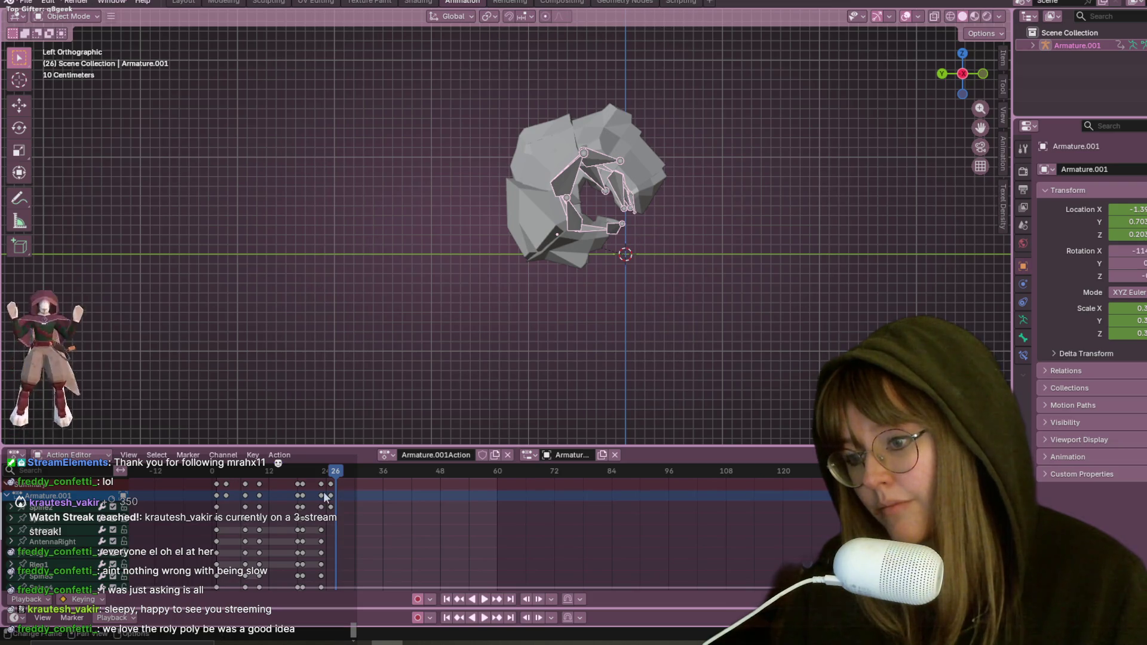
left_click_drag(331, 483, 346, 484)
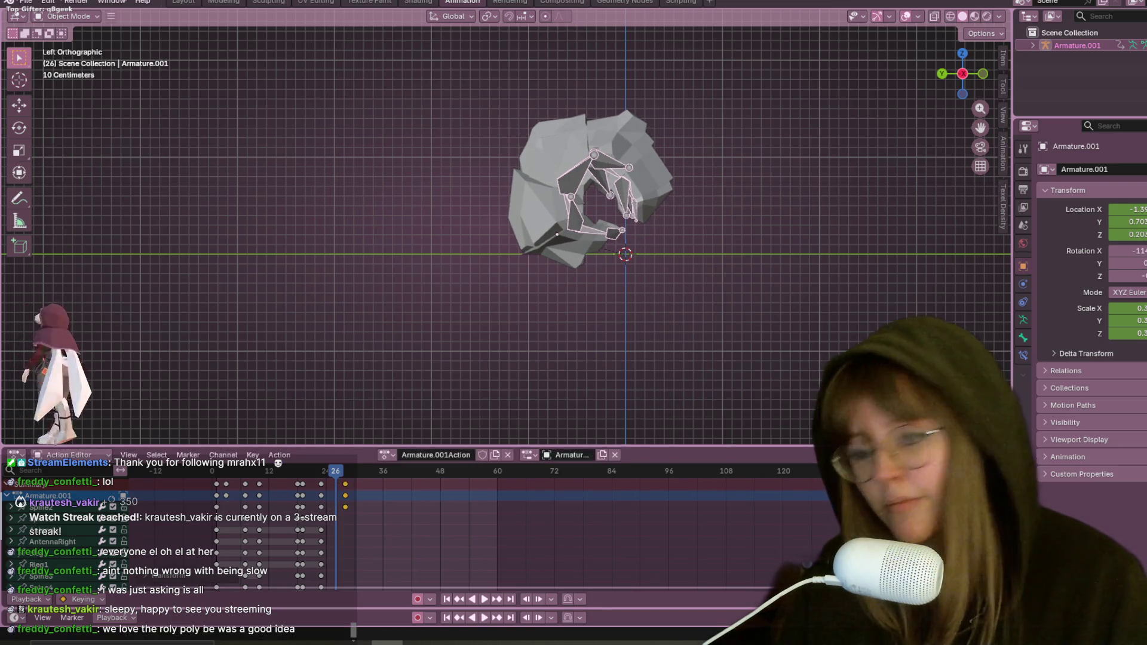
left_click(321, 475)
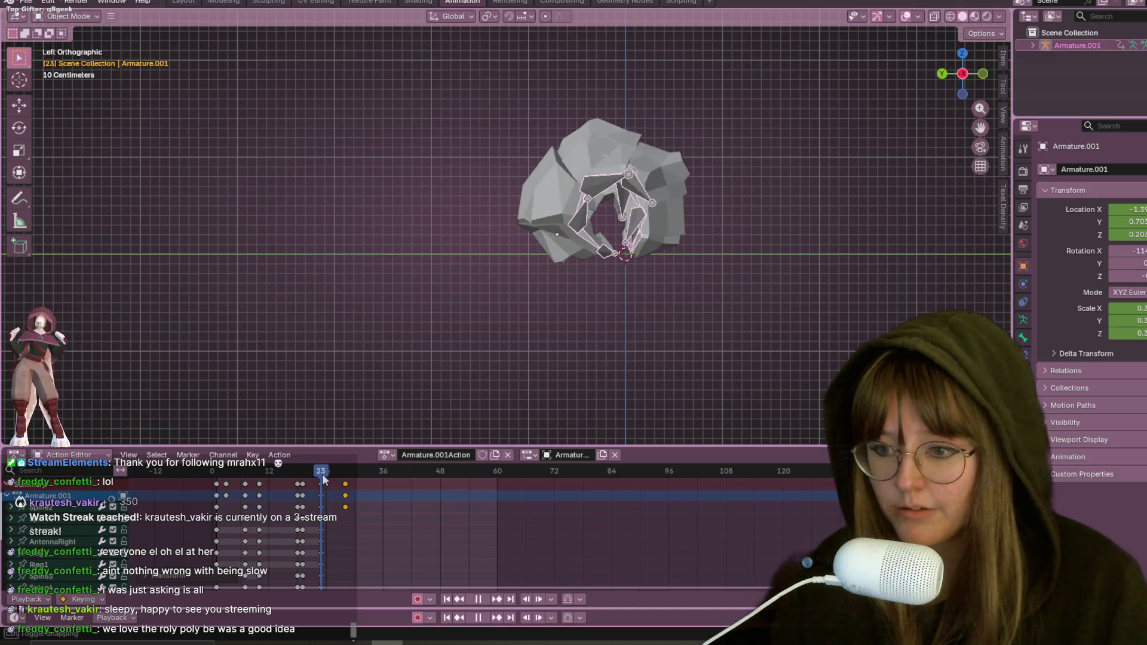
left_click(332, 521)
left_click(297, 471)
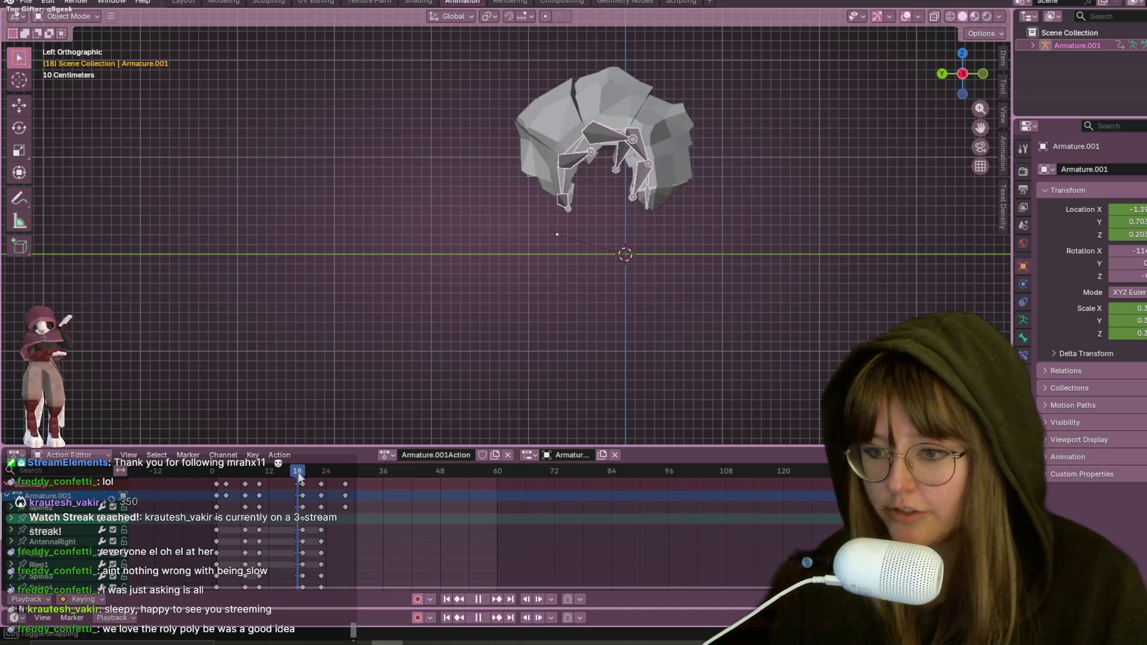
left_click(321, 484)
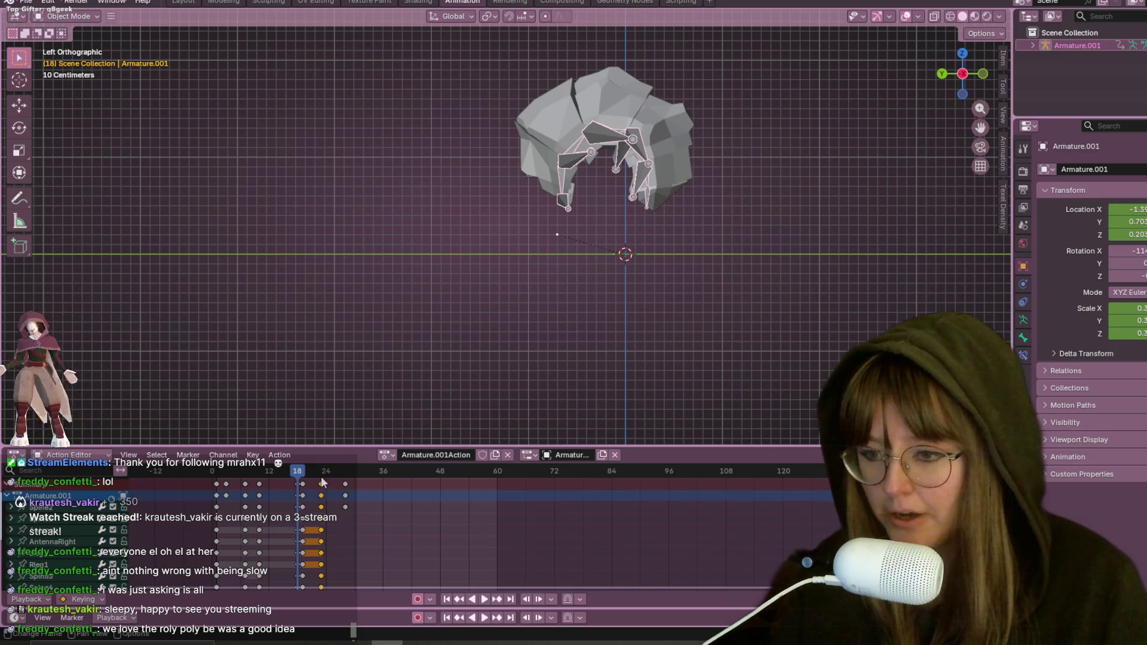
left_click_drag(295, 468, 322, 471)
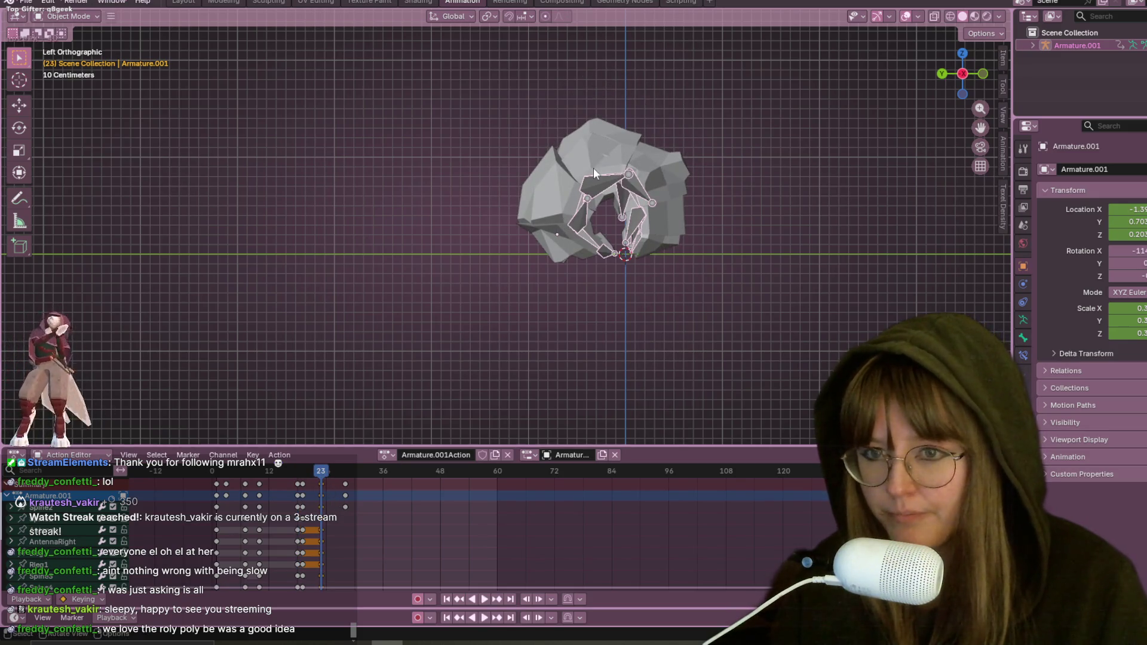
scroll(593, 167, "up", 2)
key("space")
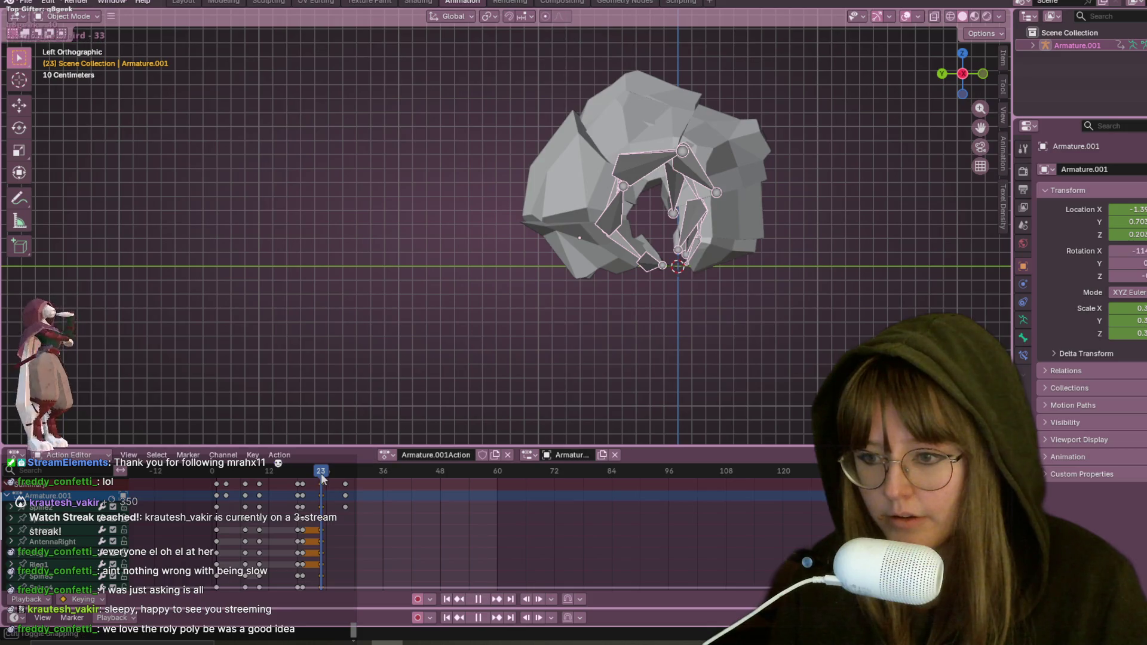
key("space")
left_click(326, 460)
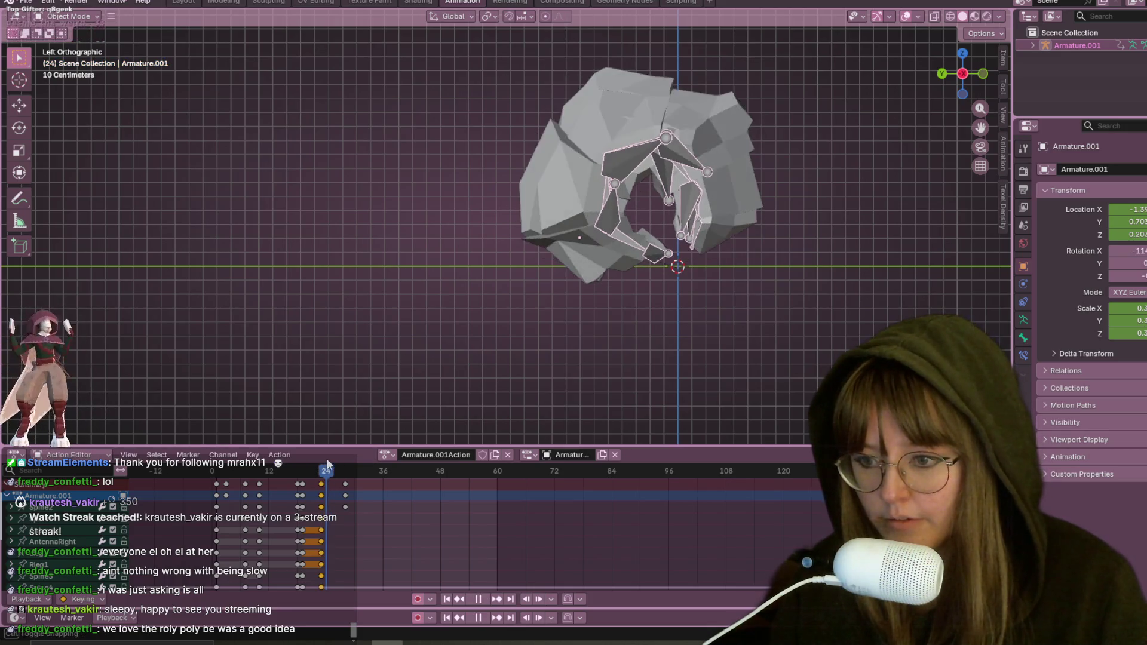
Step: Select the Plane mesh, then the armature again, and switch it into edit mode
left_click(607, 194)
left_click(607, 193)
left_click(607, 194)
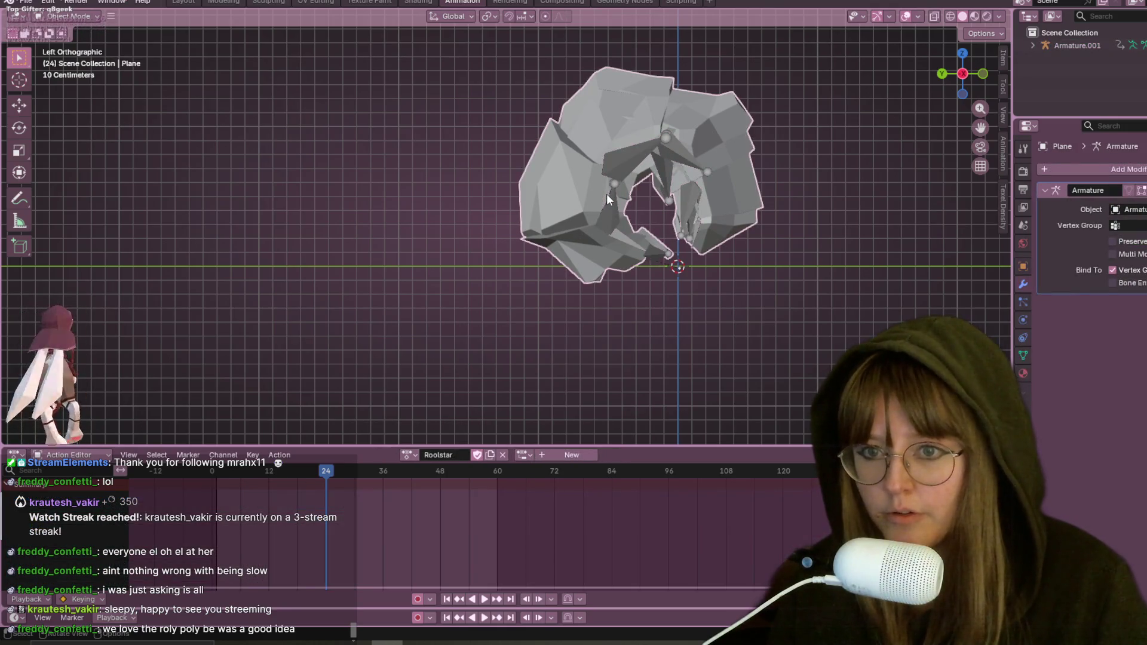
left_click(607, 193)
key("Tab")
Step: Switch the armature to Pose Mode and nudge the Spine2 bone slightly
left_click(92, 21)
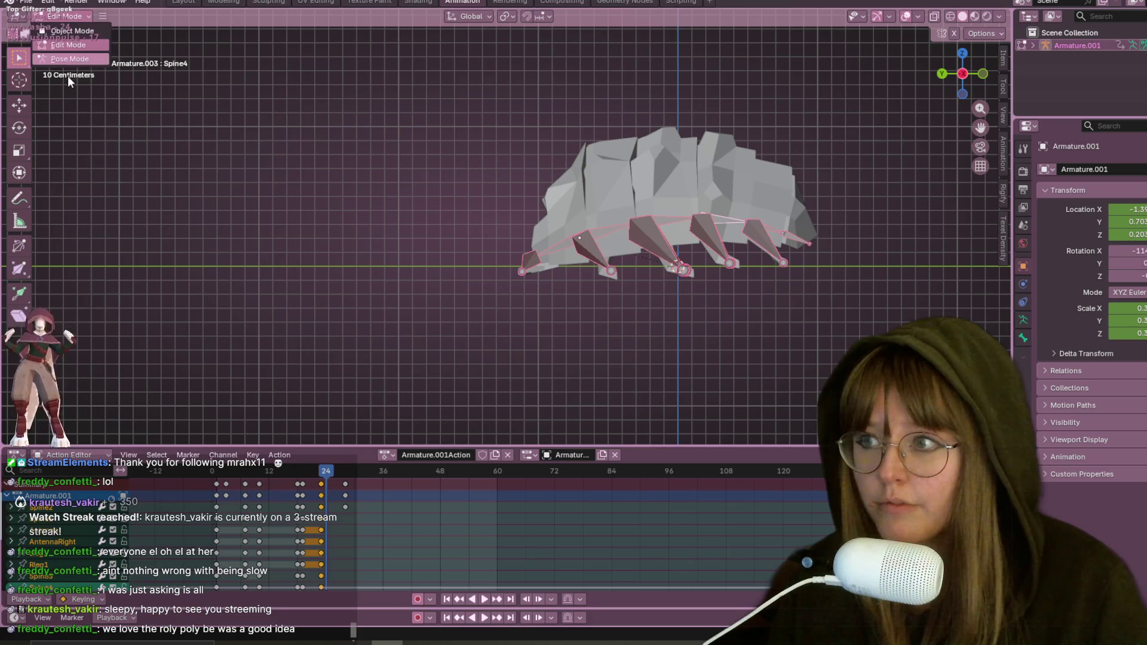
left_click(88, 59)
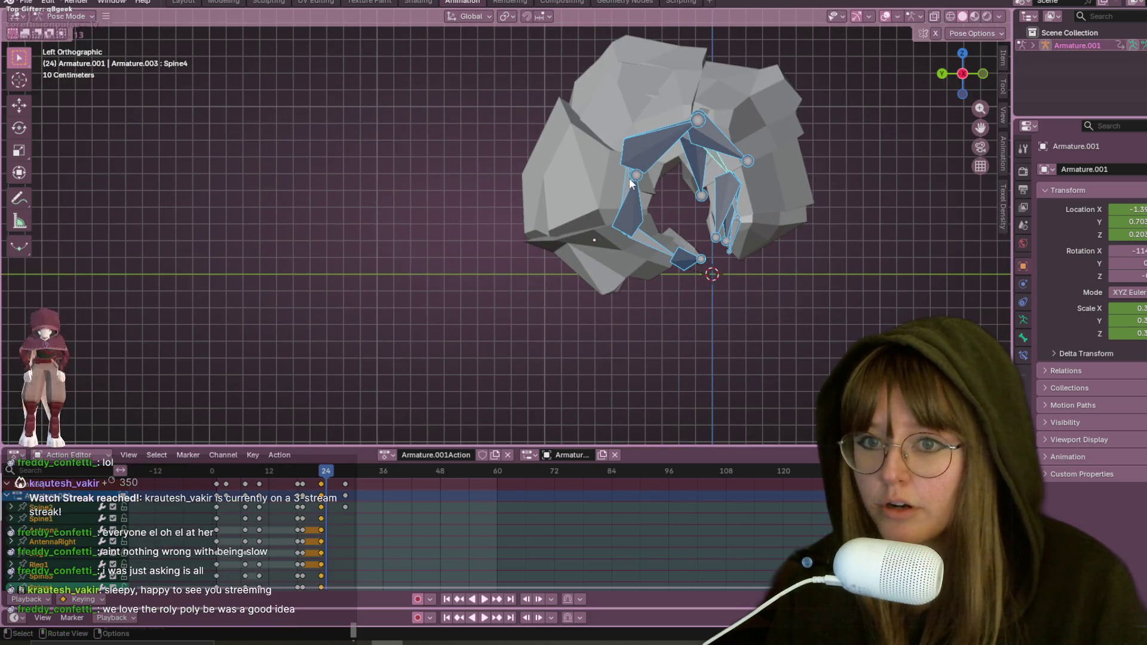
left_click(629, 179)
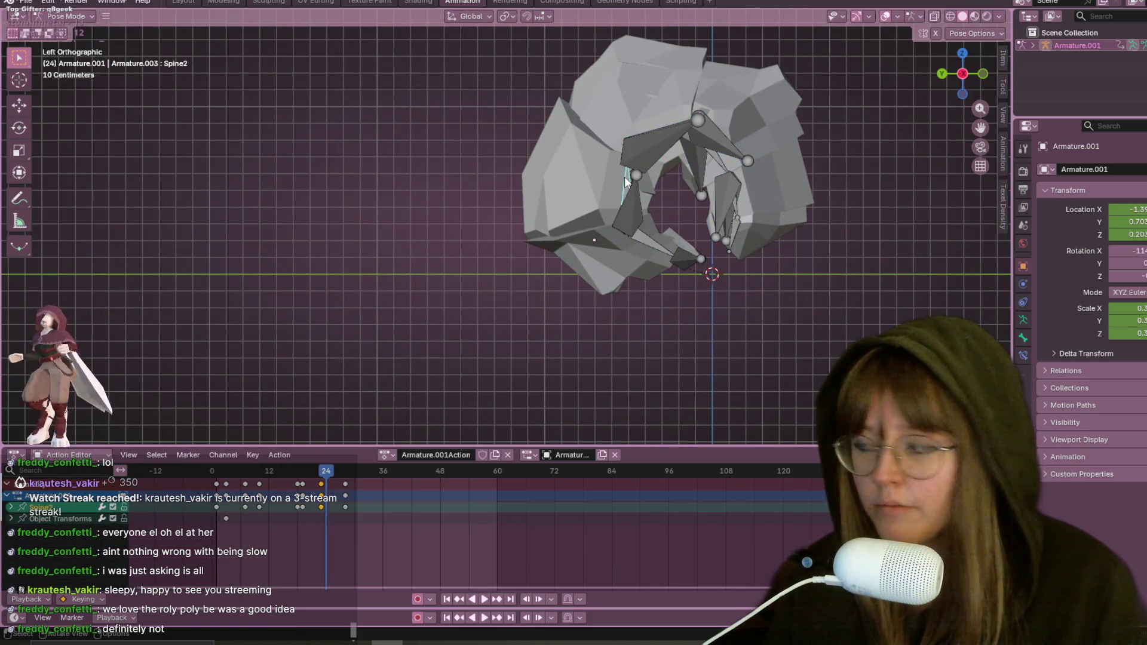
key("s")
key("Escape")
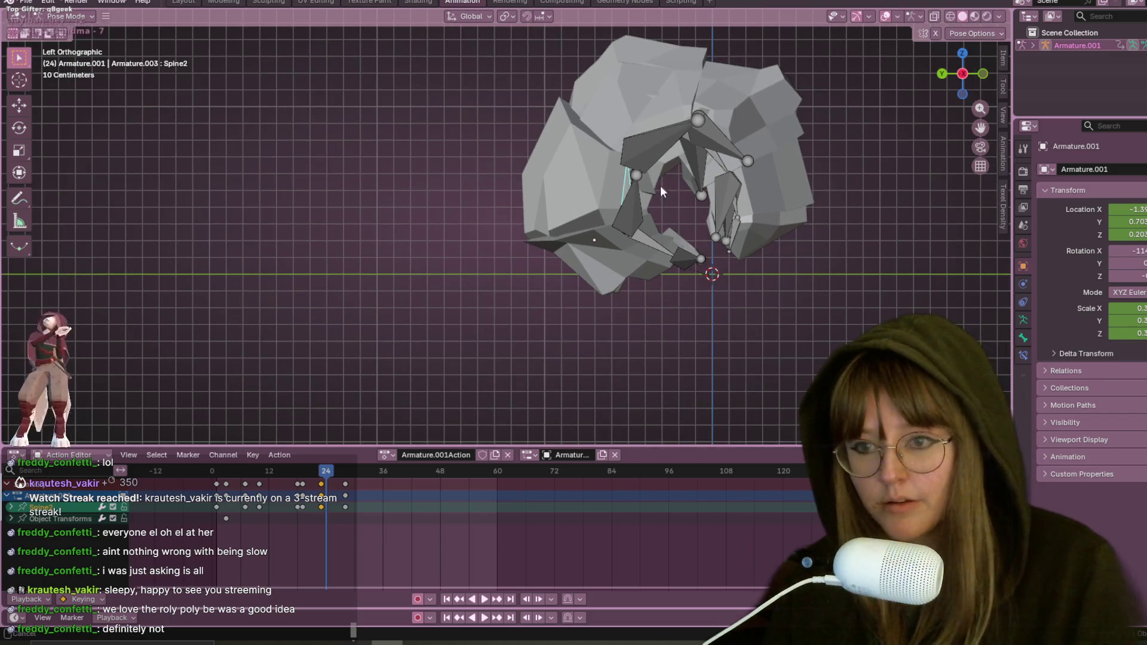
middle_click_drag(661, 186, 637, 199, "shift")
key("g")
left_click(587, 190)
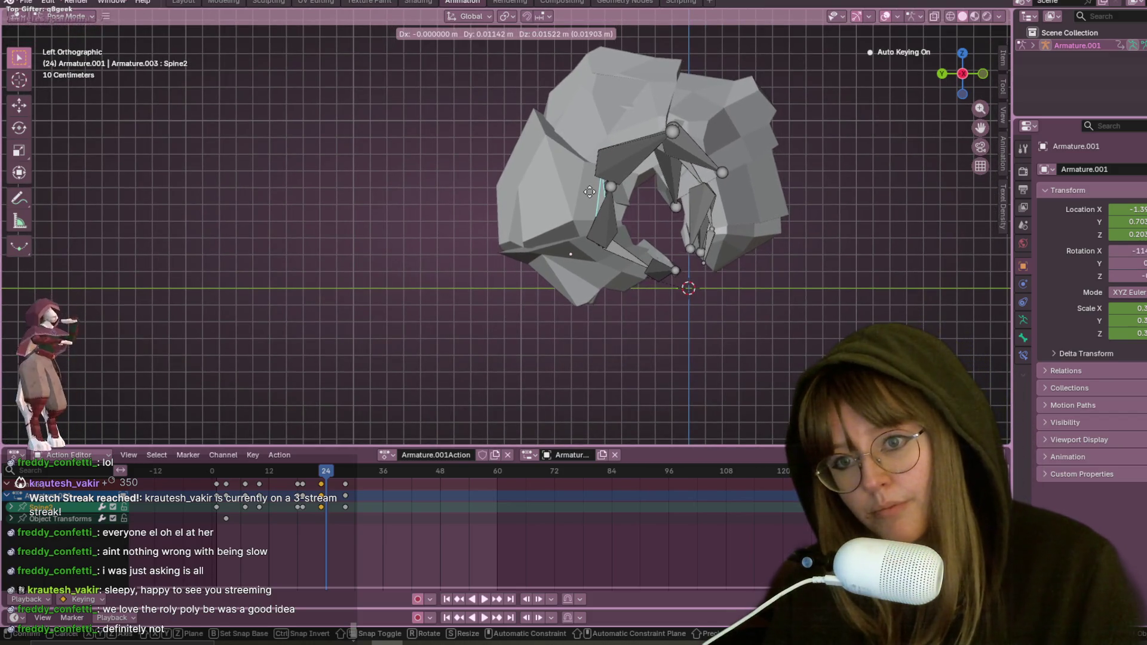
Step: Move the selected keys onto frame 25 and play the animation to check the curl
left_click_drag(327, 472, 333, 471)
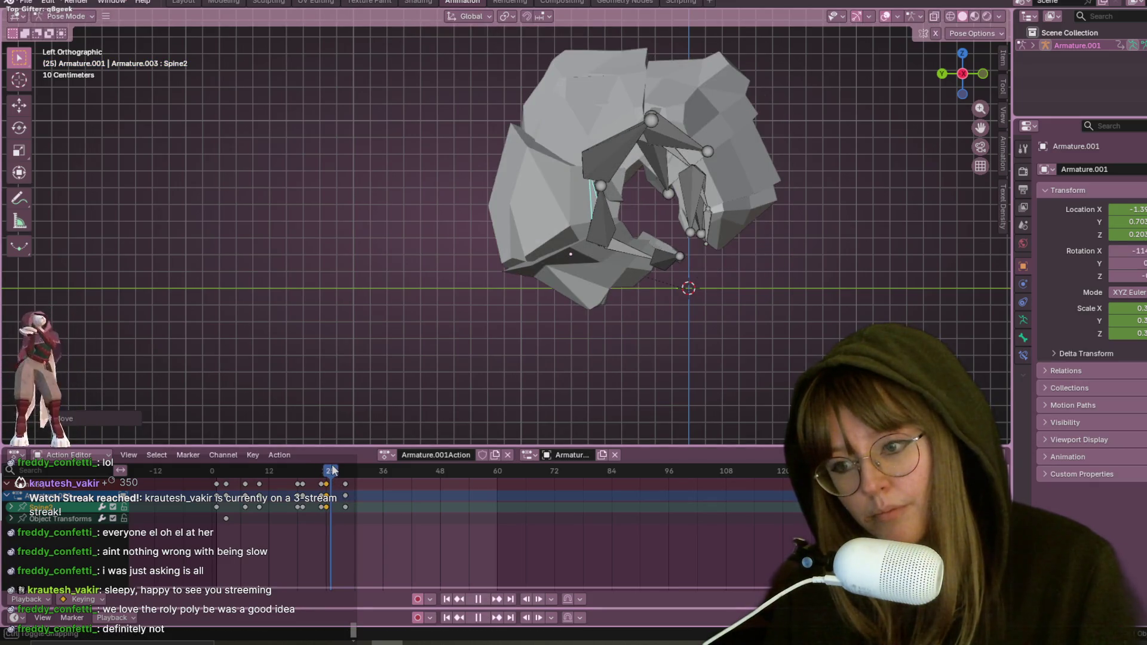
key("g")
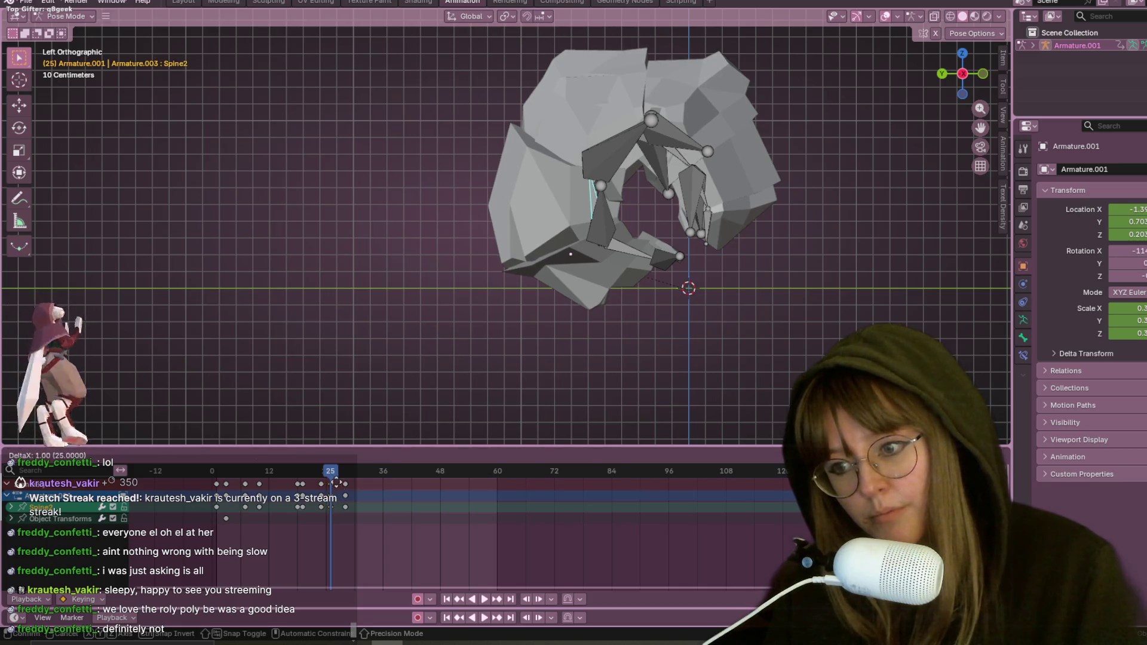
left_click(338, 476)
key("space")
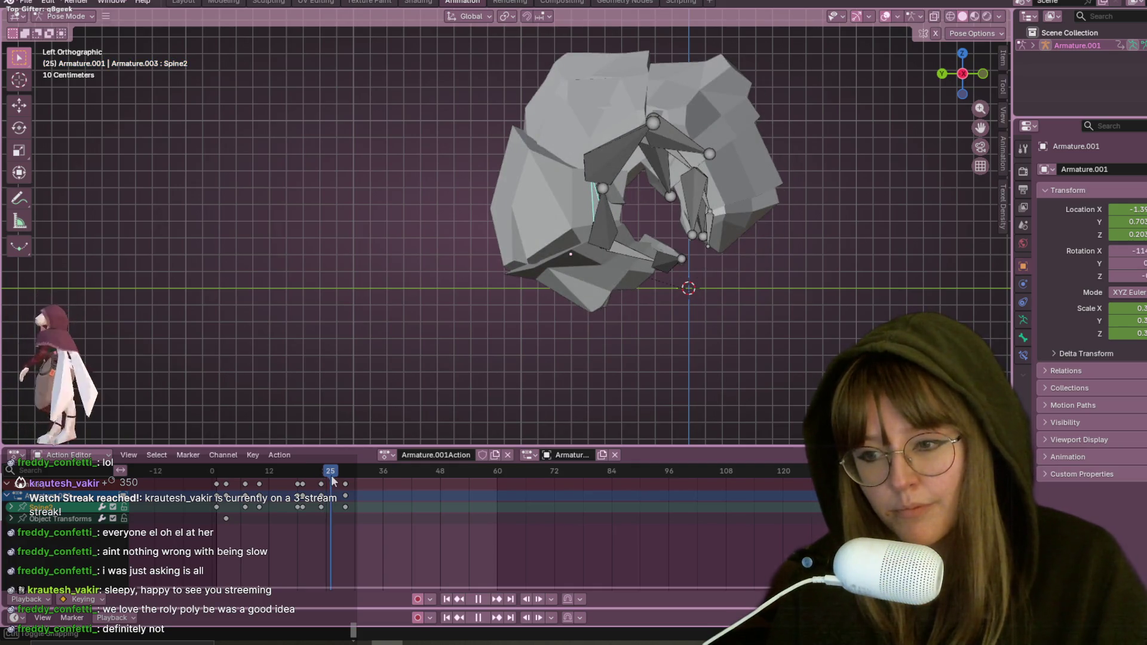
key("space")
Step: Reselect the Spine2 bone and move it upward
left_click(597, 201)
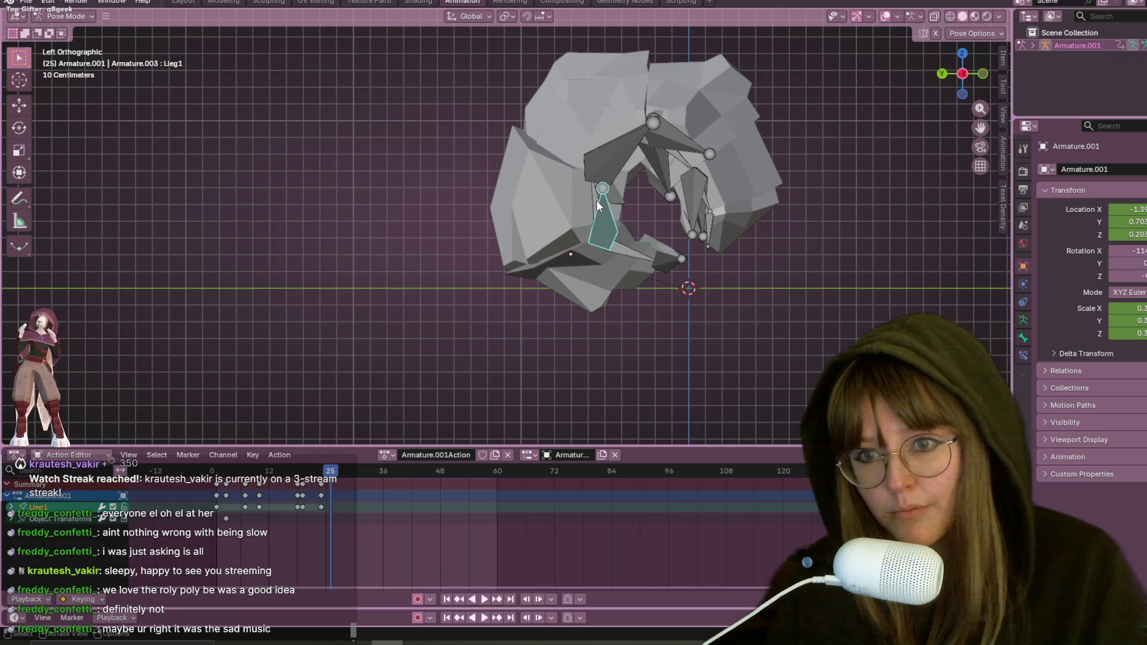
left_click(593, 200)
key("g")
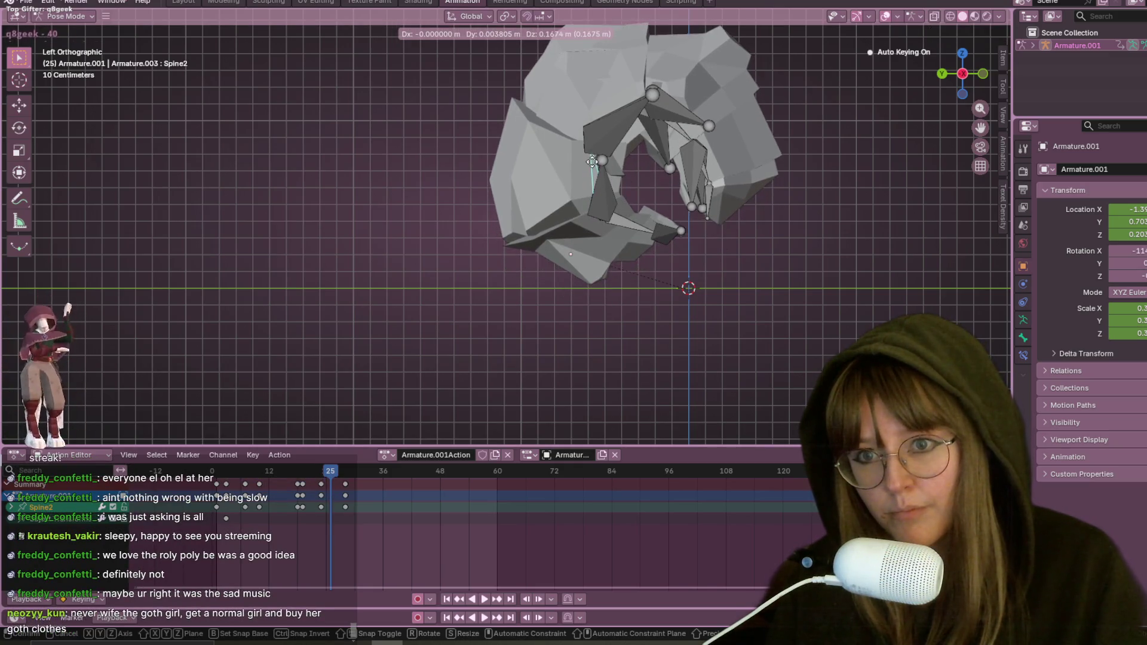
left_click(592, 161)
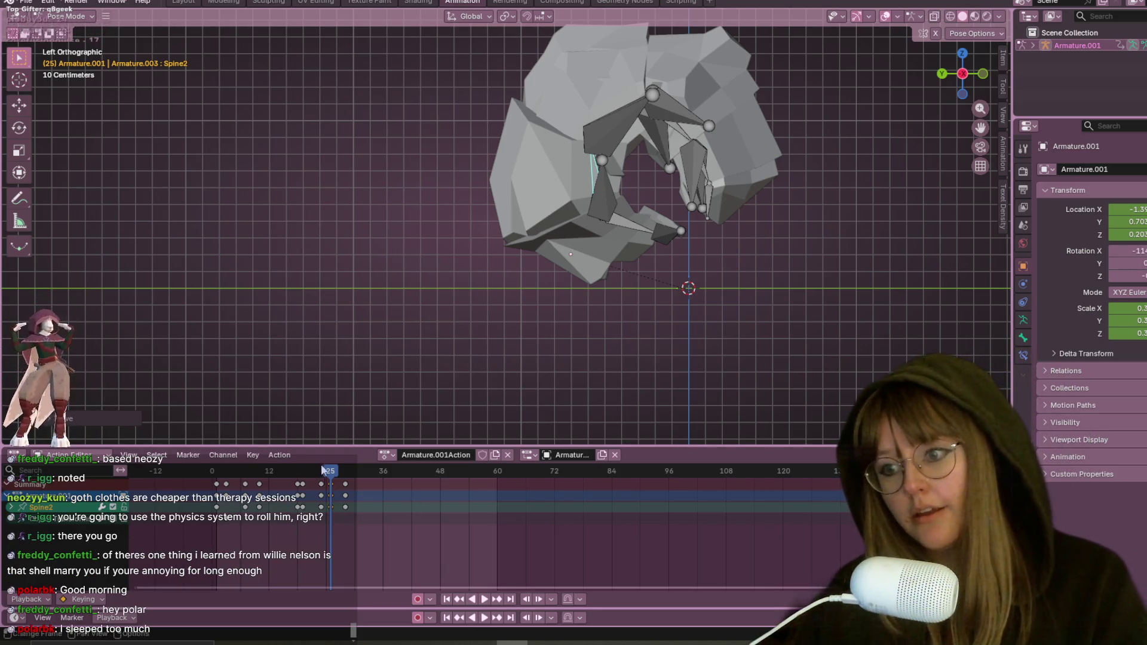
key("space")
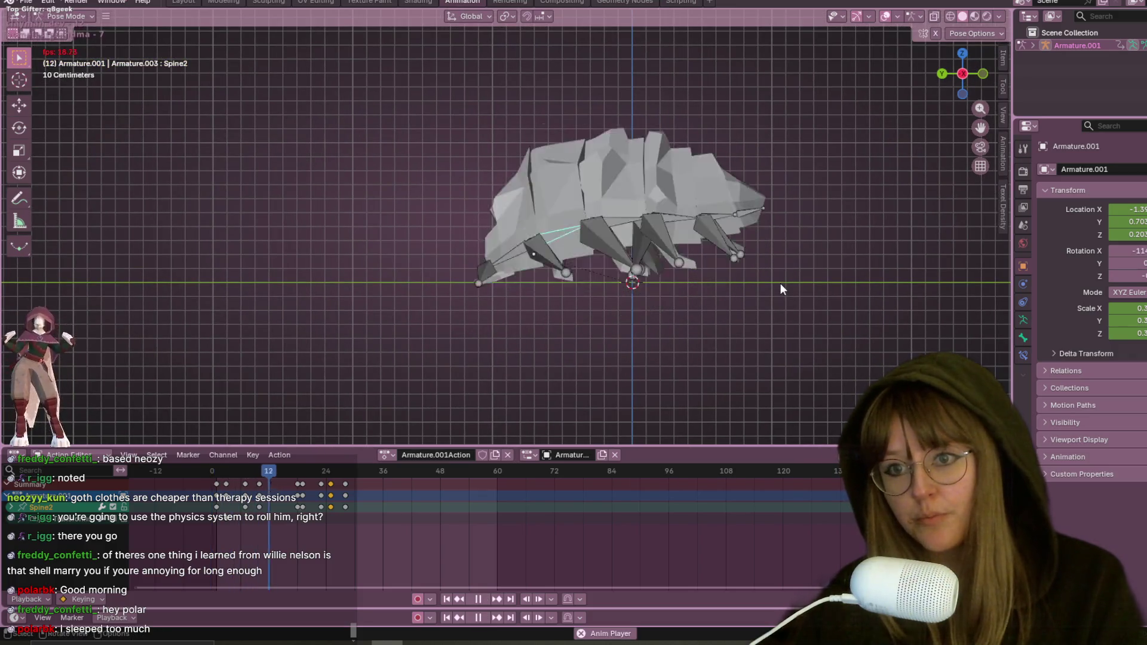
key("space")
left_click(347, 494)
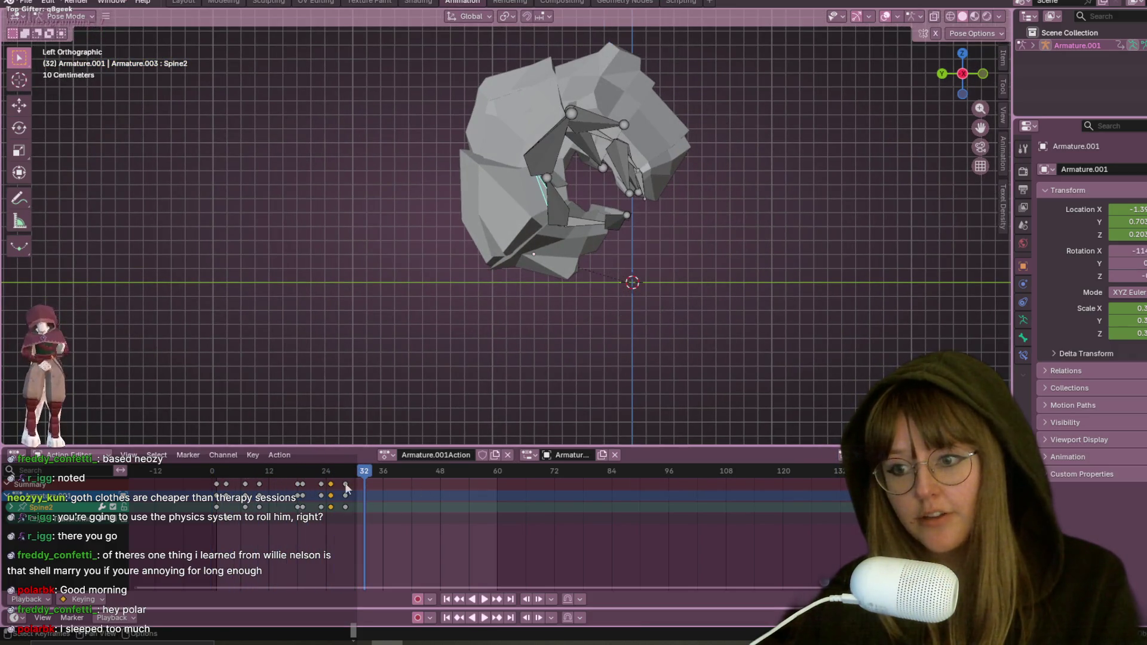
key("Delete")
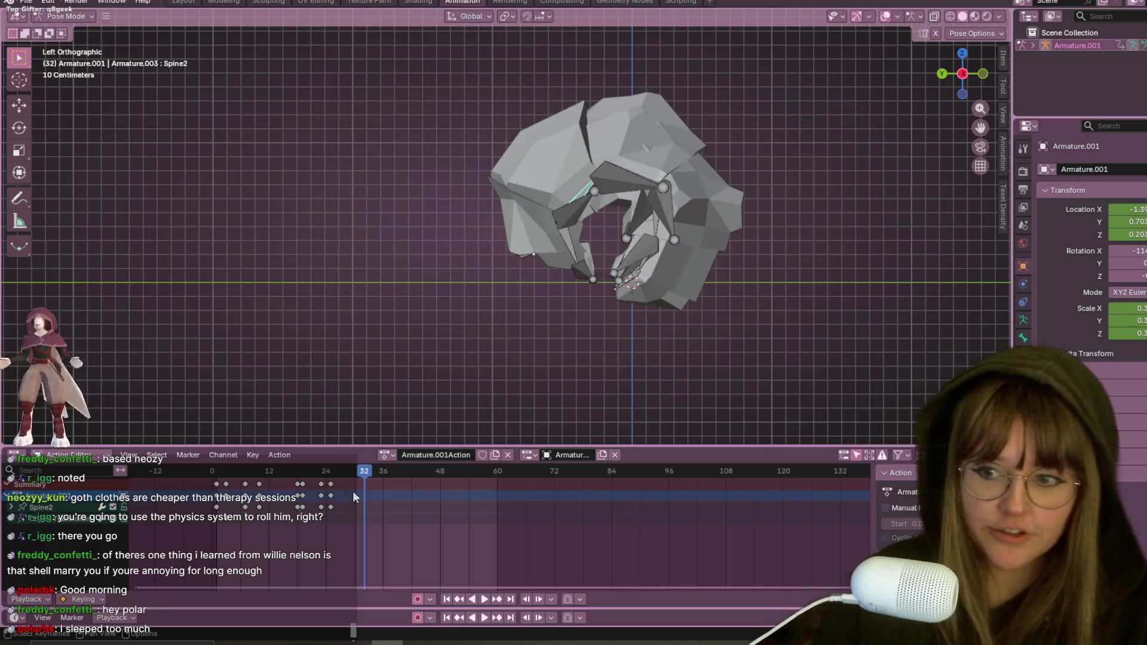
left_click(318, 472)
key("space")
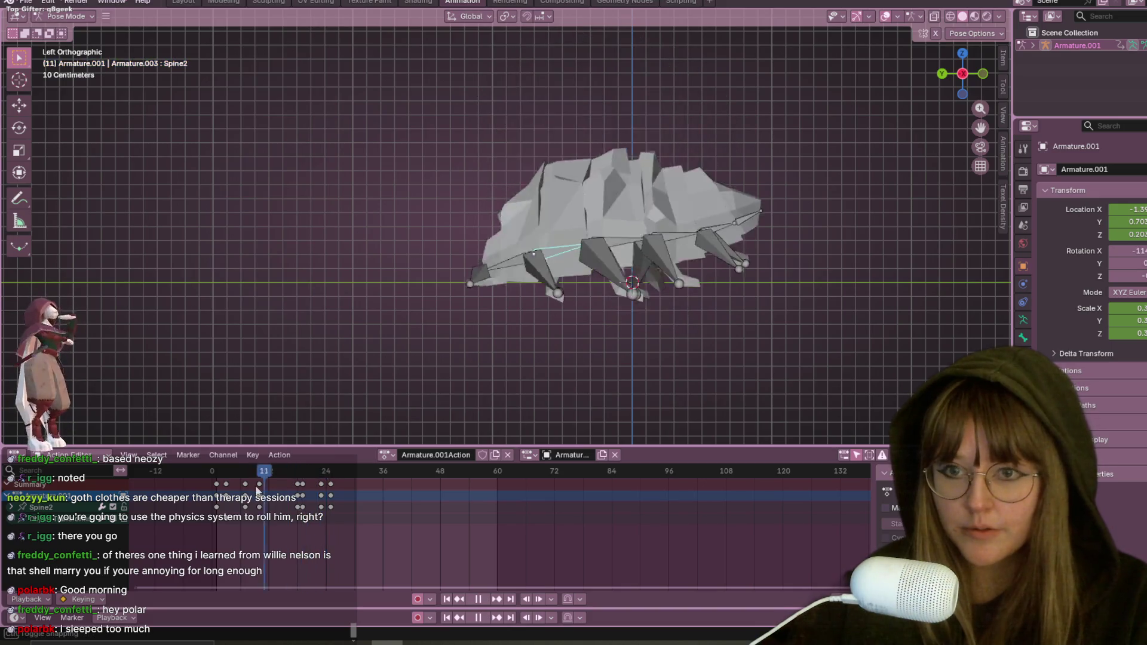
key("space")
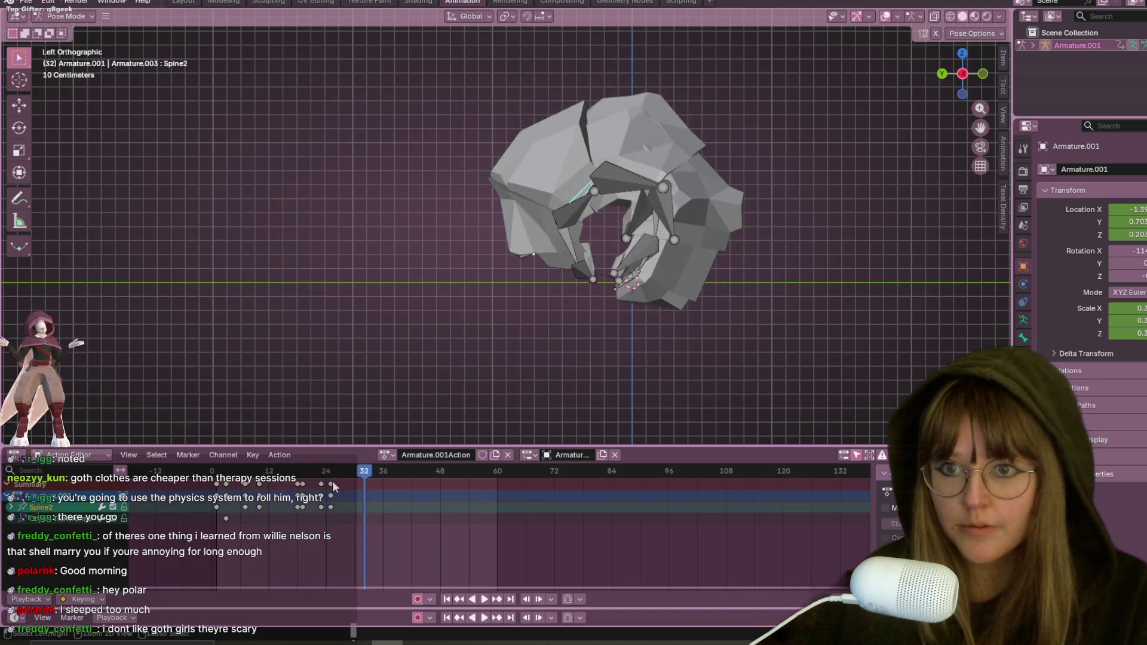
key("ctrl+z")
key("space")
left_click_drag(359, 474, 333, 473)
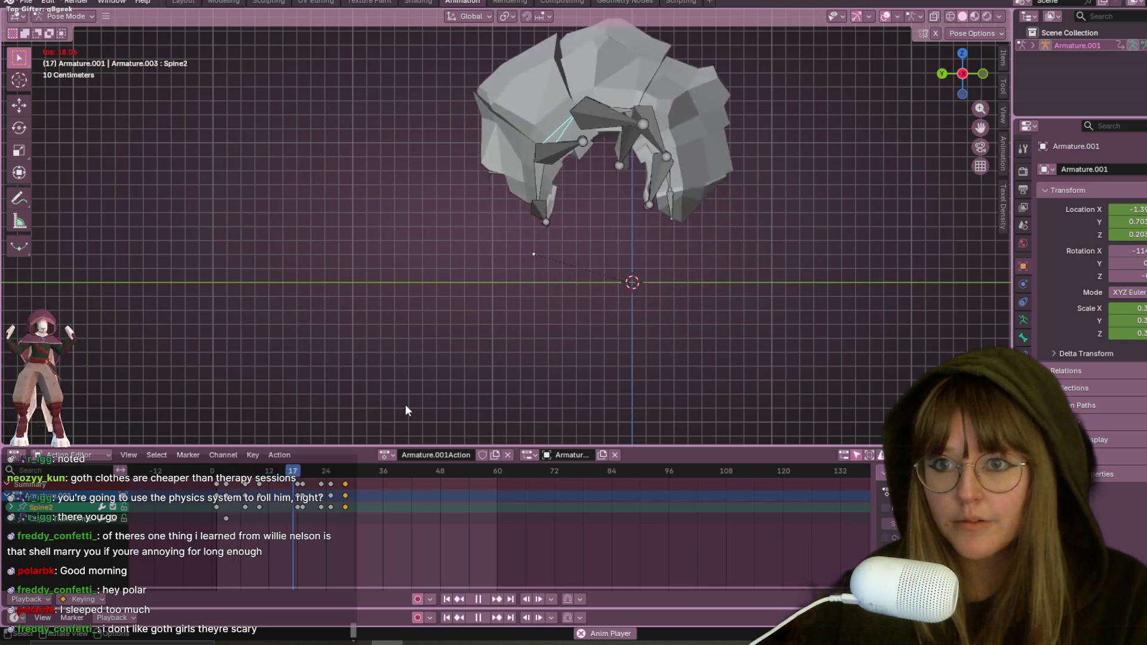
key("space")
left_click(342, 470)
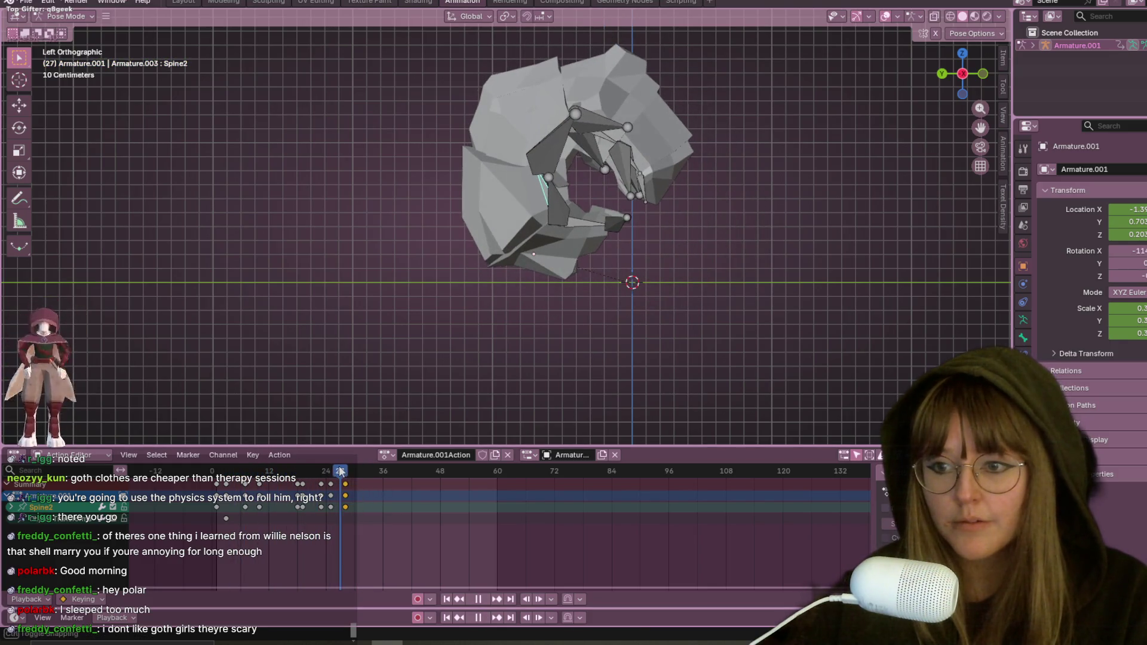
left_click_drag(342, 470, 330, 471)
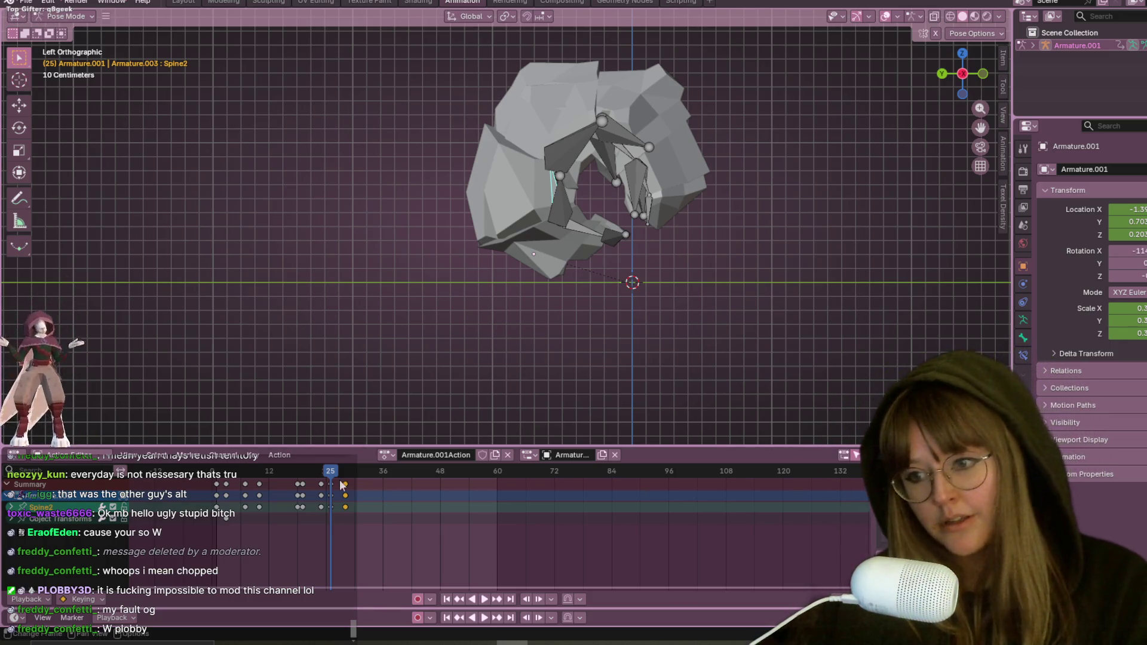
Step: Scrub and play the curl to check the pose around frames 23–25
mouse_move(333, 474)
left_mouse_down()
mouse_move(250, 470)
mouse_move(346, 475)
mouse_move(320, 475)
left_mouse_up()
key("space")
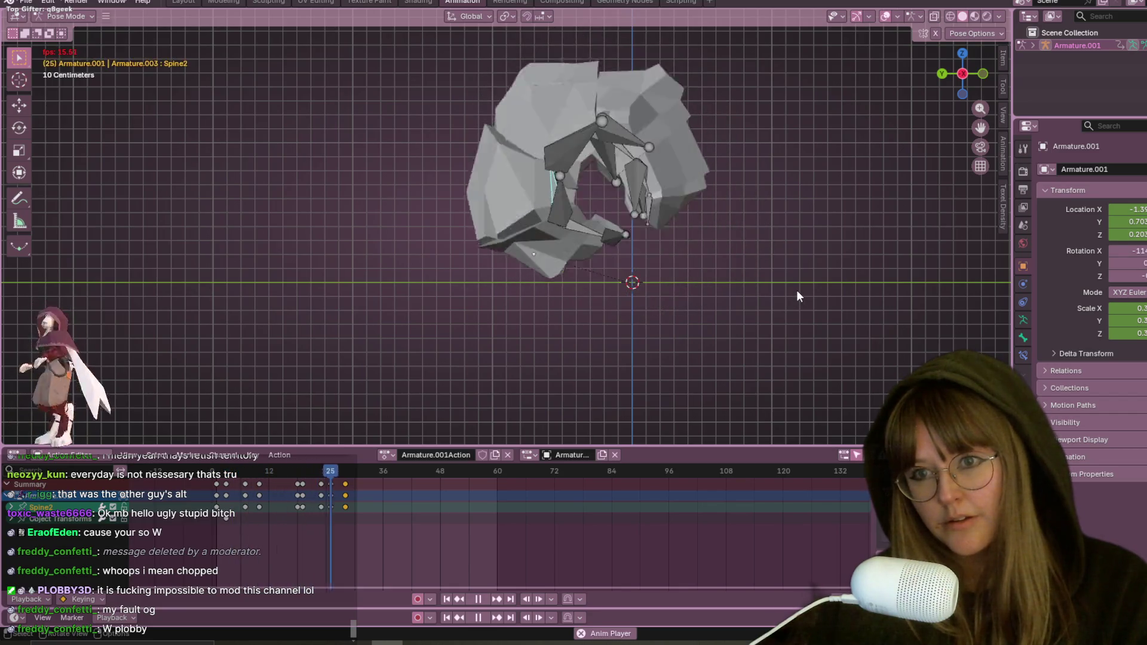
key("space")
left_click_drag(352, 476, 321, 470)
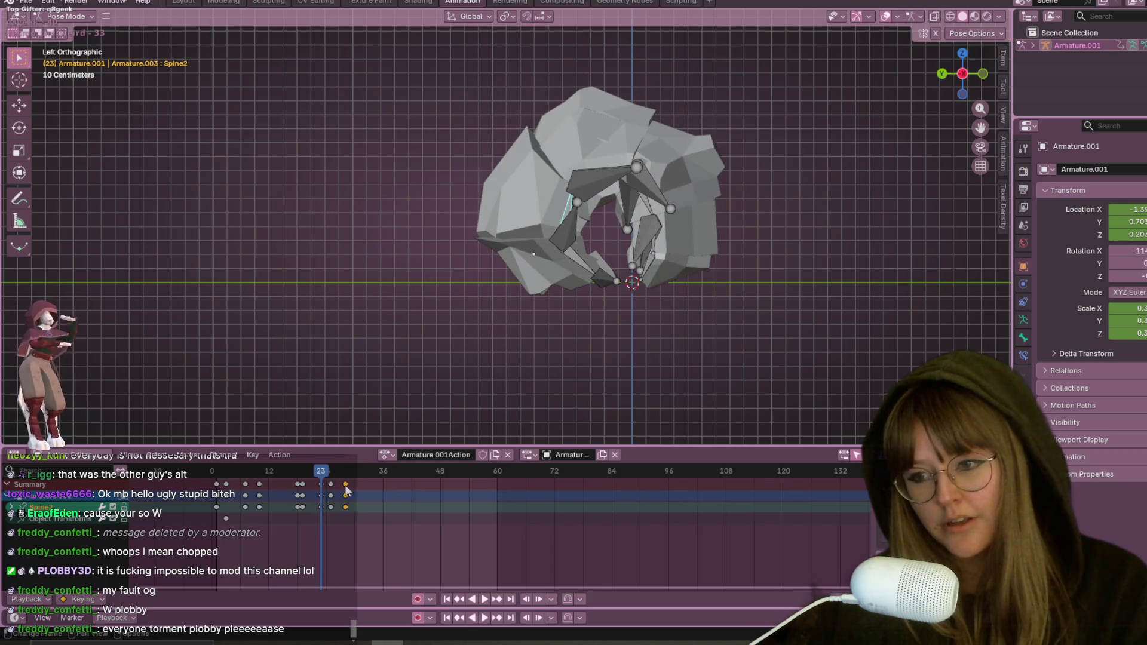
key("Right")
key("Right")
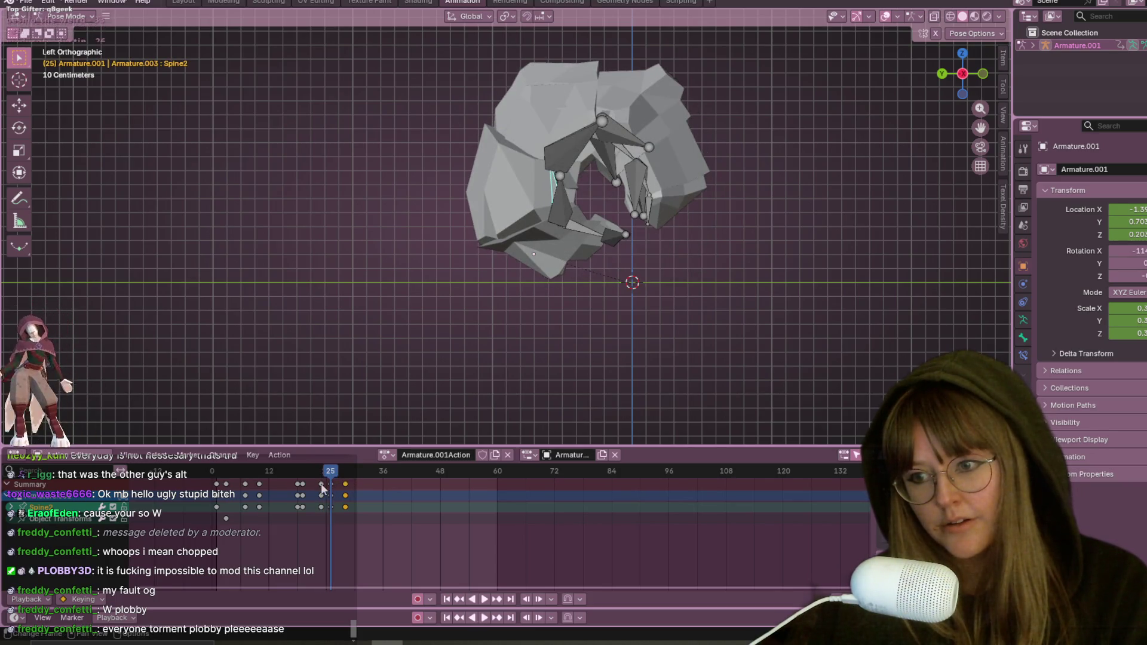
Step: Box-select the keyframe column near frame 25 and shift it slightly earlier
key("g")
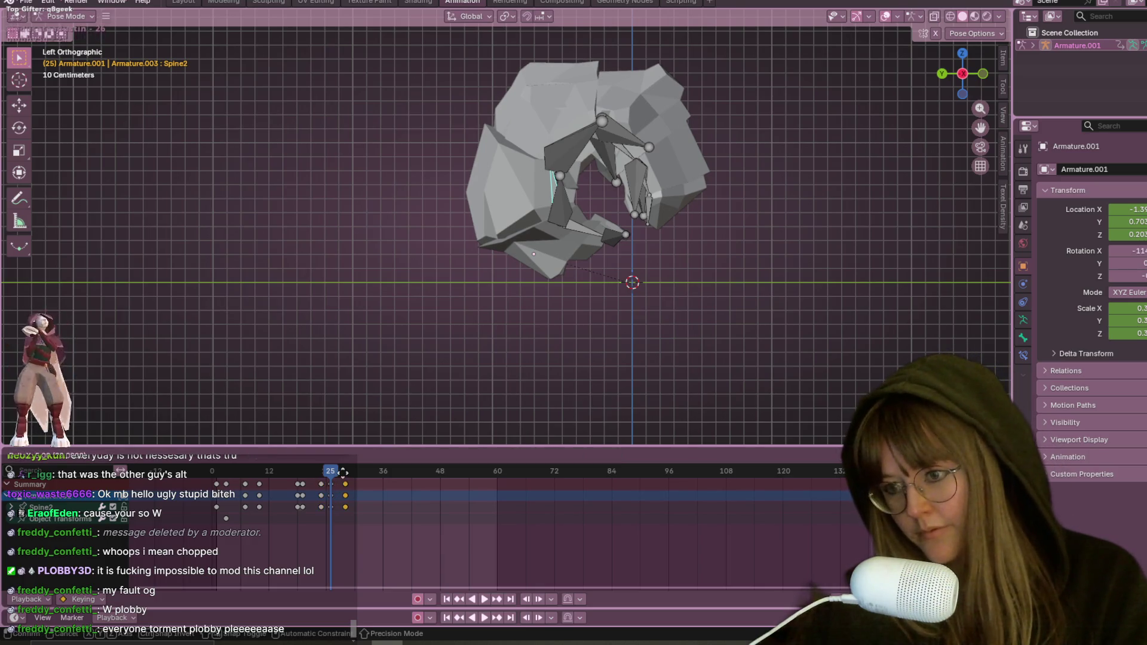
left_click(345, 485)
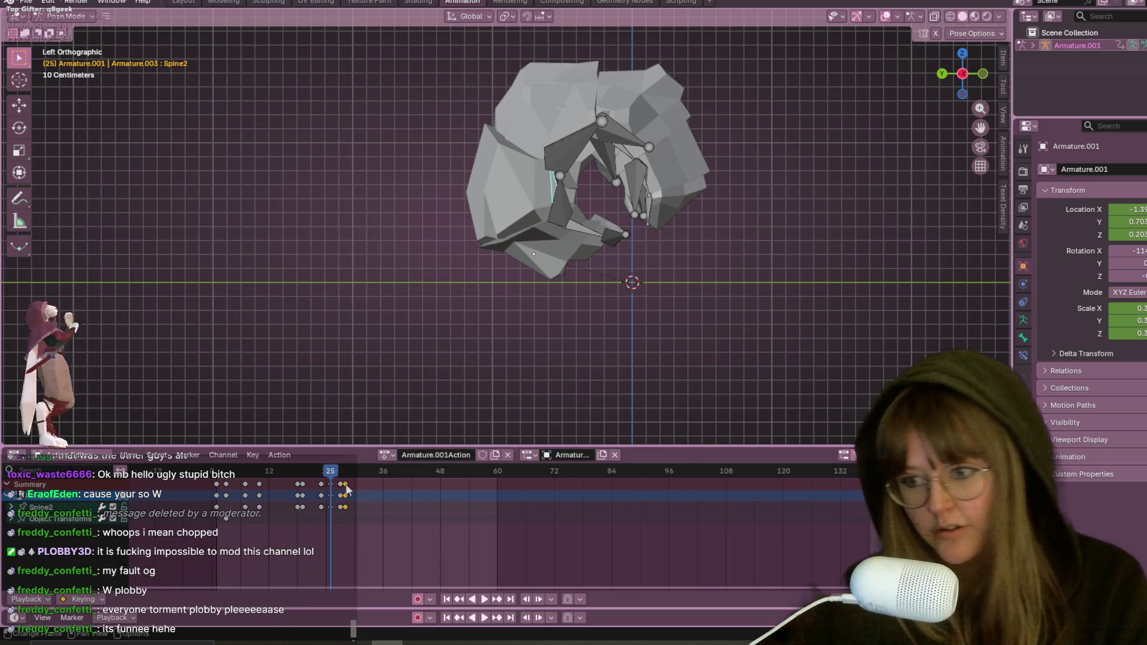
key("ctrl+z")
key("b")
left_click_drag(320, 488, 339, 485)
key("g")
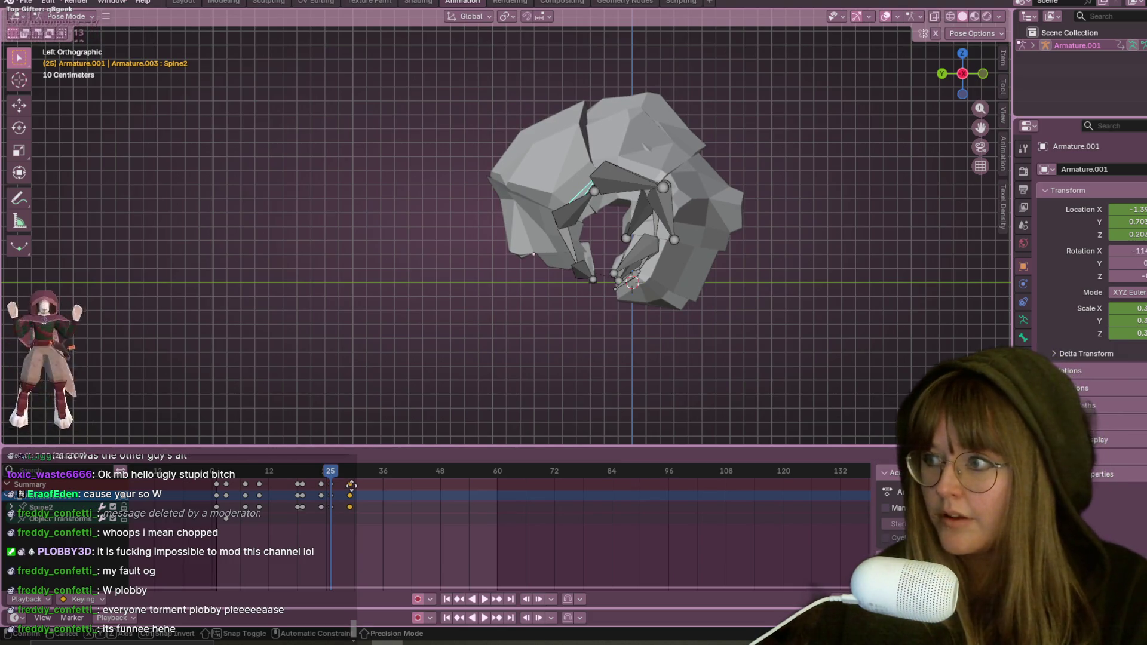
left_click(352, 490)
key("g")
left_click(334, 476)
Step: Replay the animation from frame 5 to check the earlier curl
left_click_drag(335, 472, 237, 472)
key("space")
key("Escape")
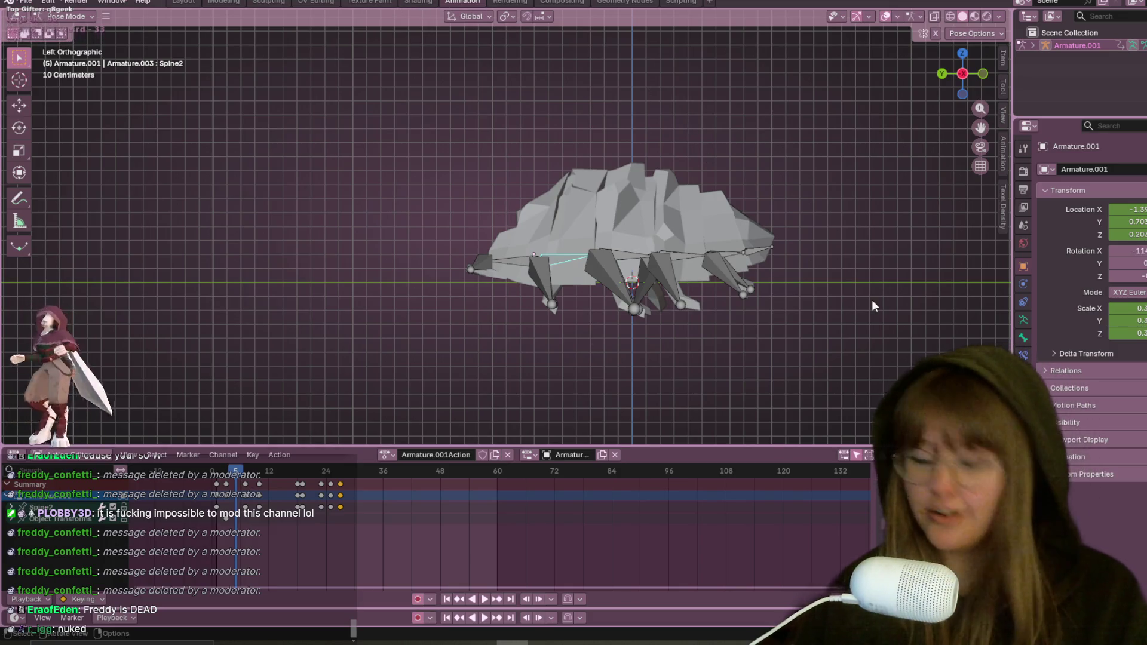
scroll(804, 327, "up", 4)
mouse_move(804, 327)
middle_mouse_down("shift")
mouse_move(684, 286)
mouse_move(596, 205)
middle_mouse_up("shift")
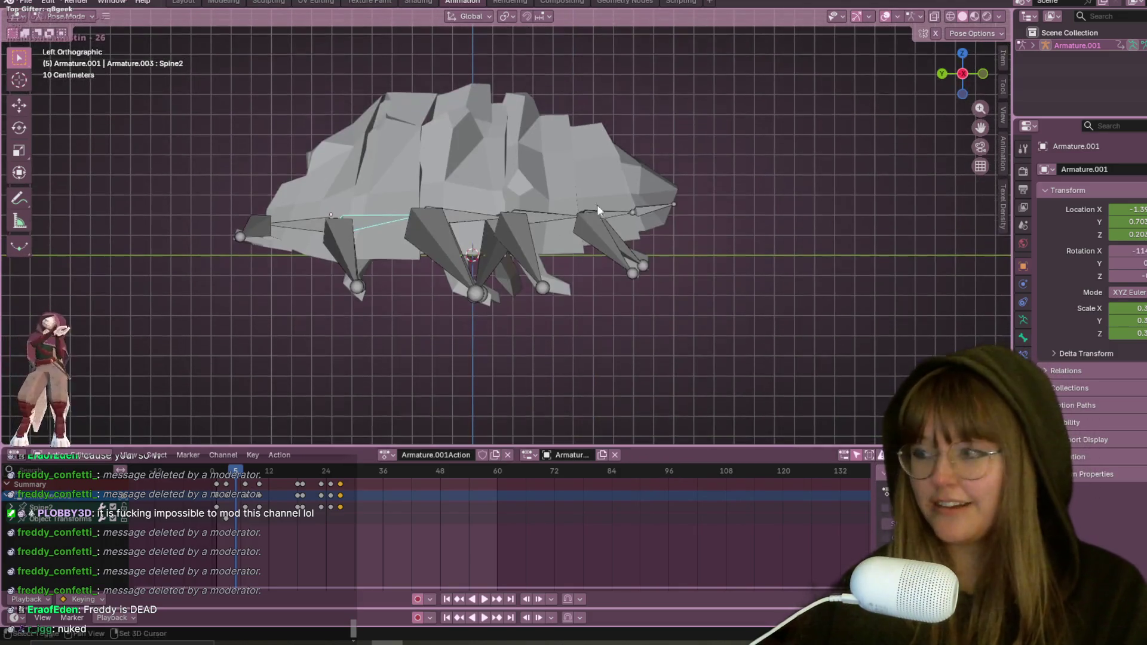
scroll(406, 224, "down", 1)
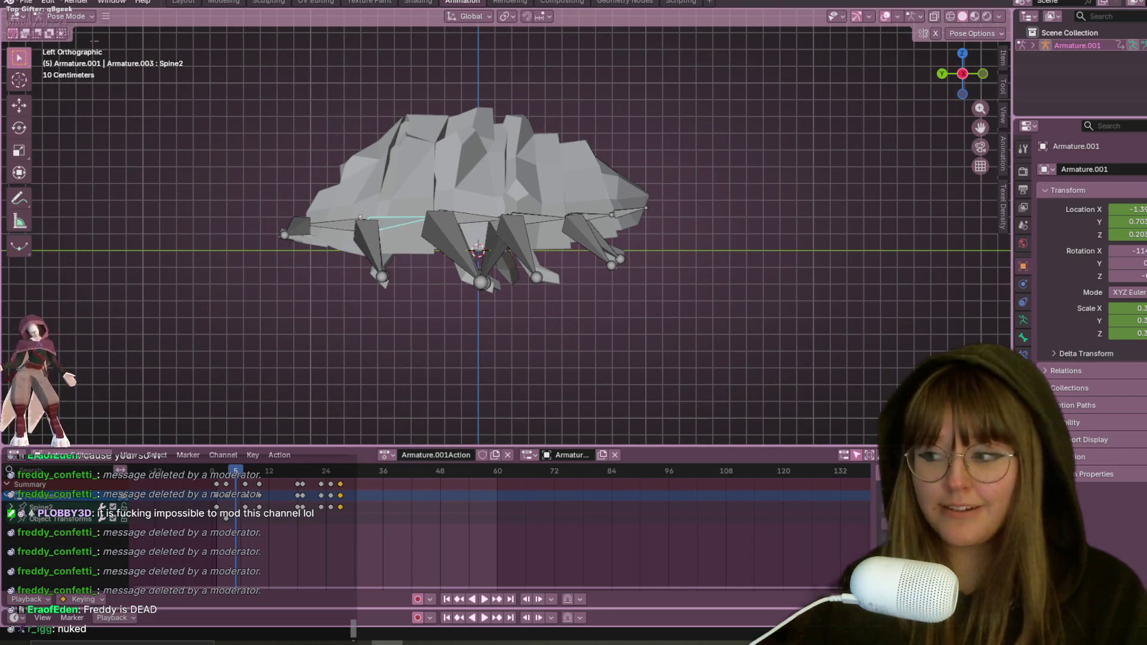
scroll(427, 249, "down", 1)
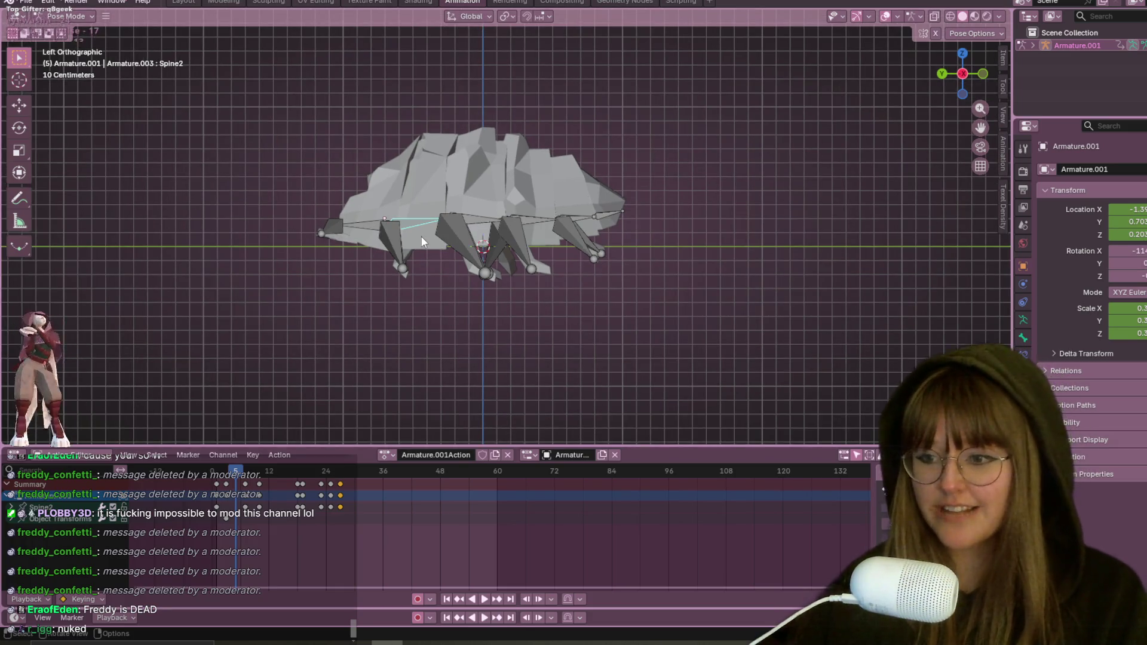
scroll(421, 237, "down", 3)
key("space")
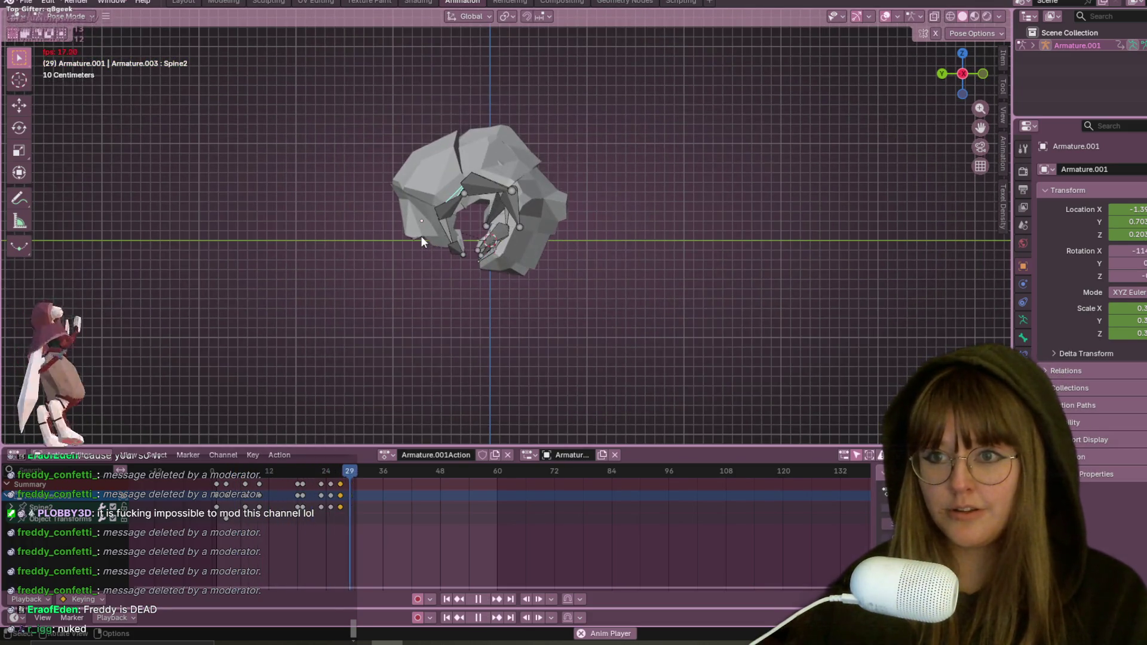
left_click(479, 599)
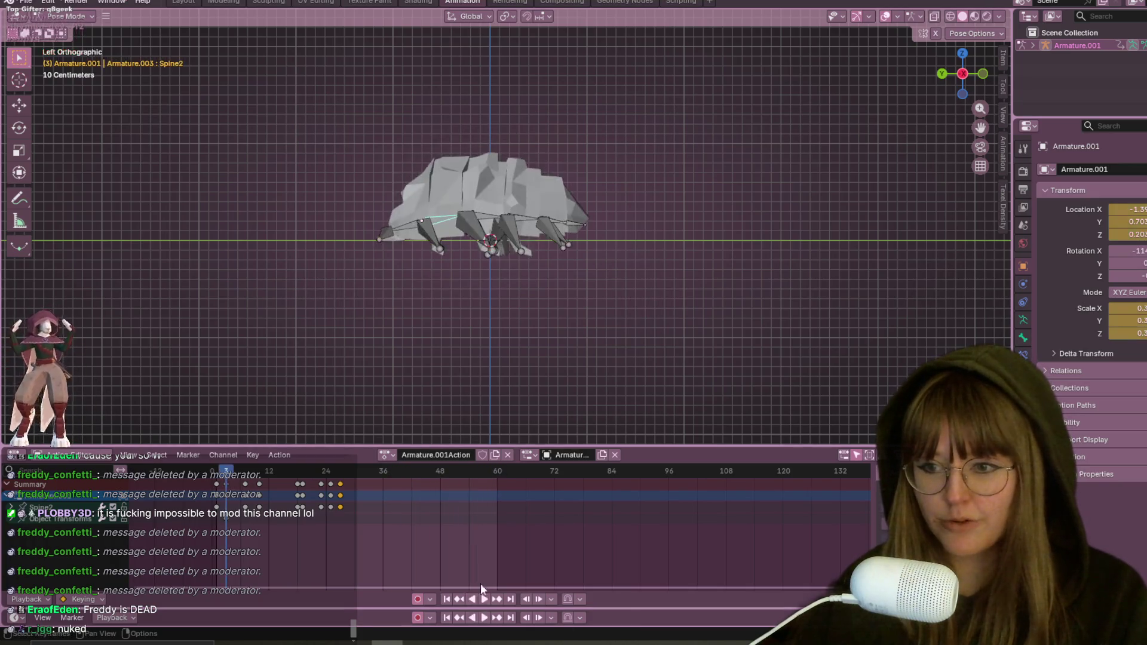
Step: At frame 23, rotate the Spine2 bone further into the curl and auto-key the pose
left_click_drag(233, 471, 321, 470)
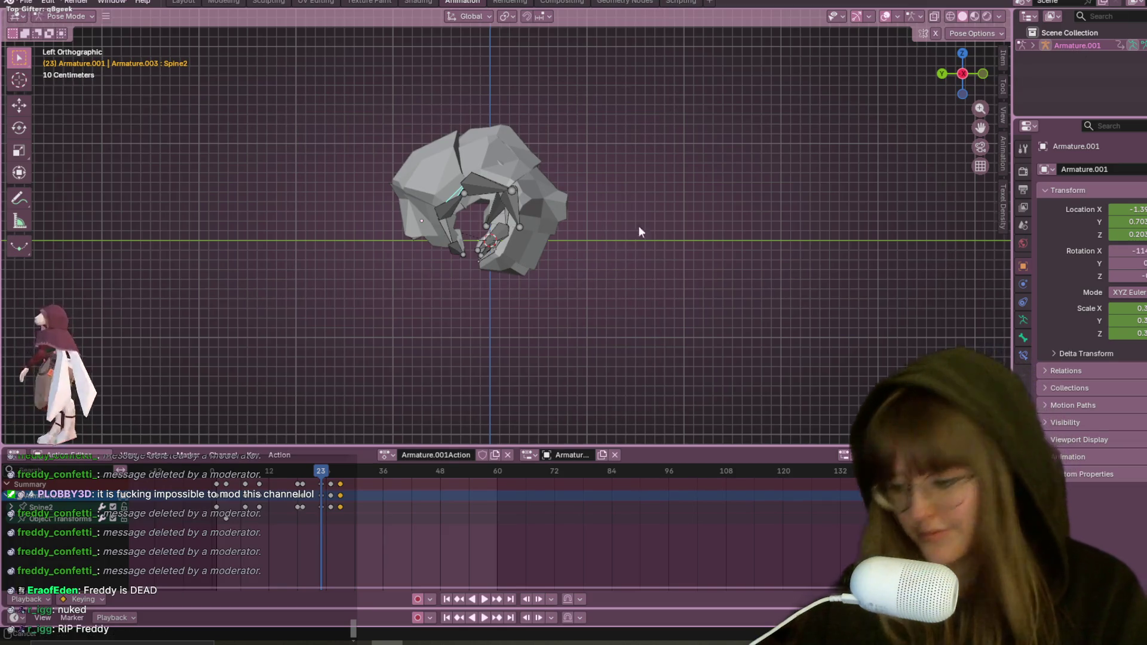
key("KP_Decimal")
key("r")
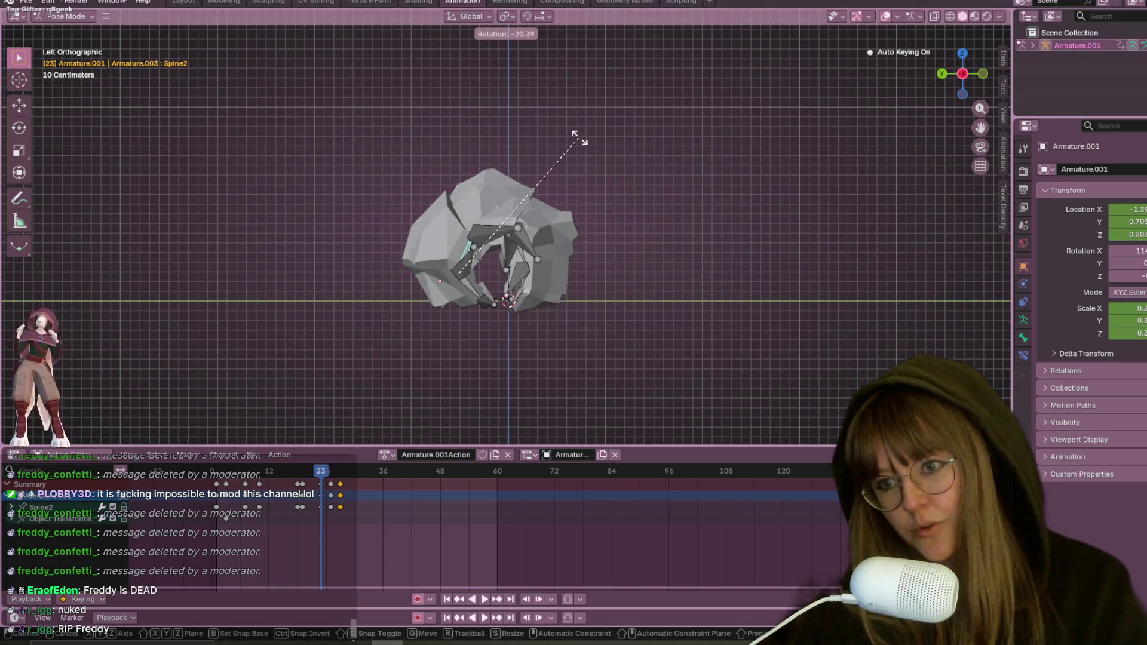
left_click(580, 137)
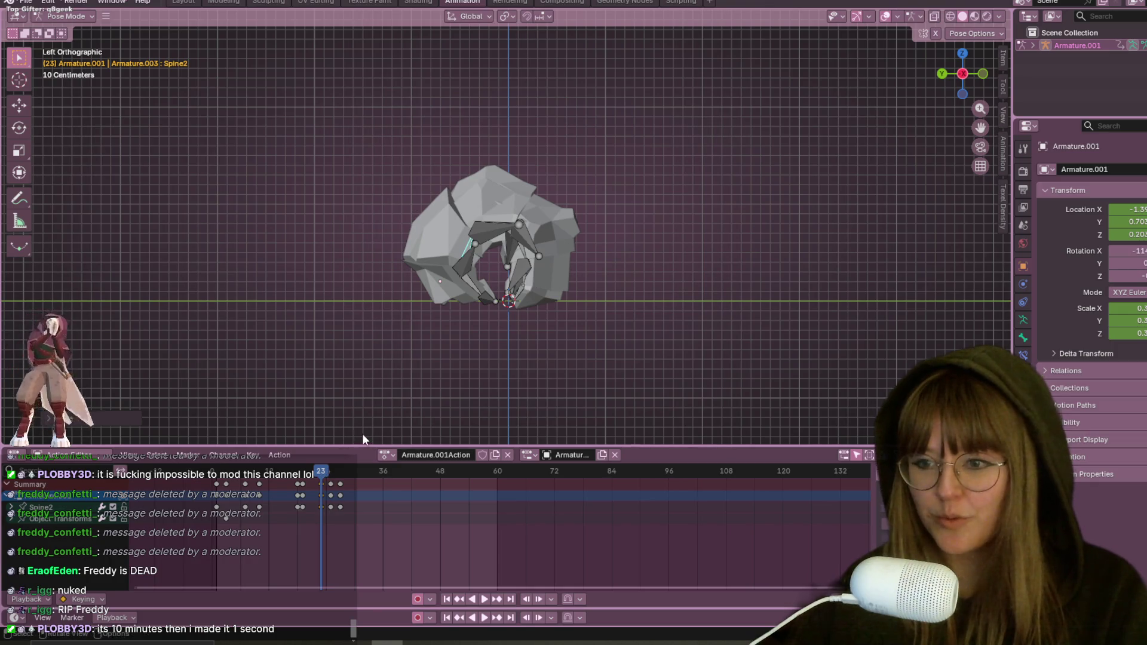
scroll(348, 307, "up", 4)
key("space")
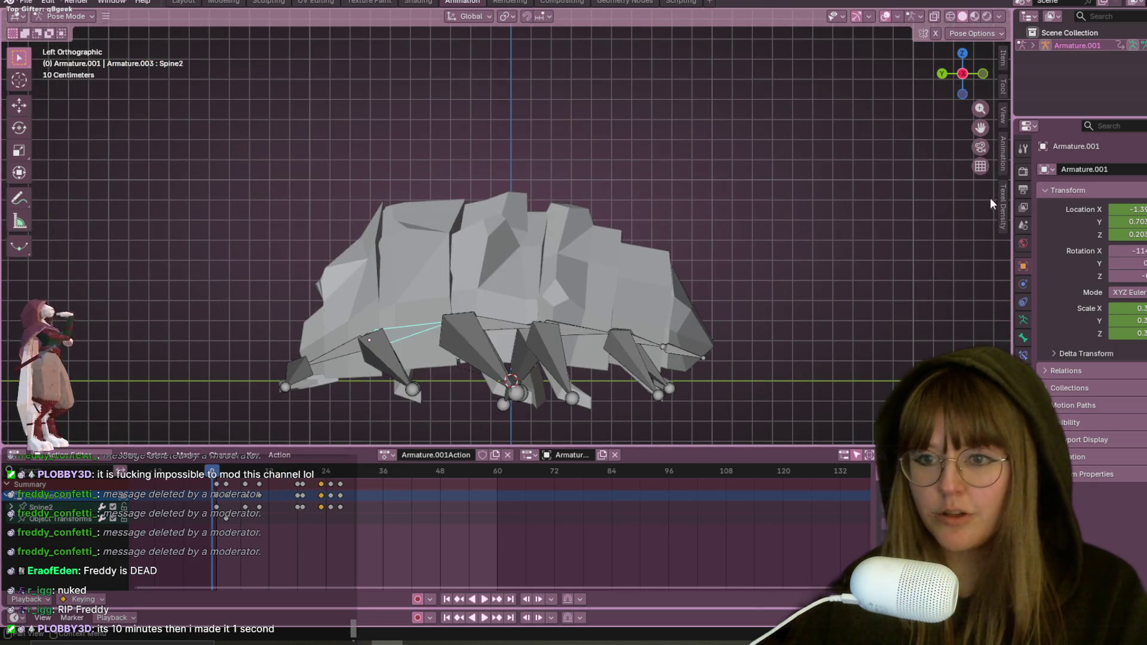
Step: Play the curl-and-uncurl animation through twice while zooming the Dope Sheet
key("space")
scroll(697, 237, "down", 3)
scroll(693, 244, "down", 4)
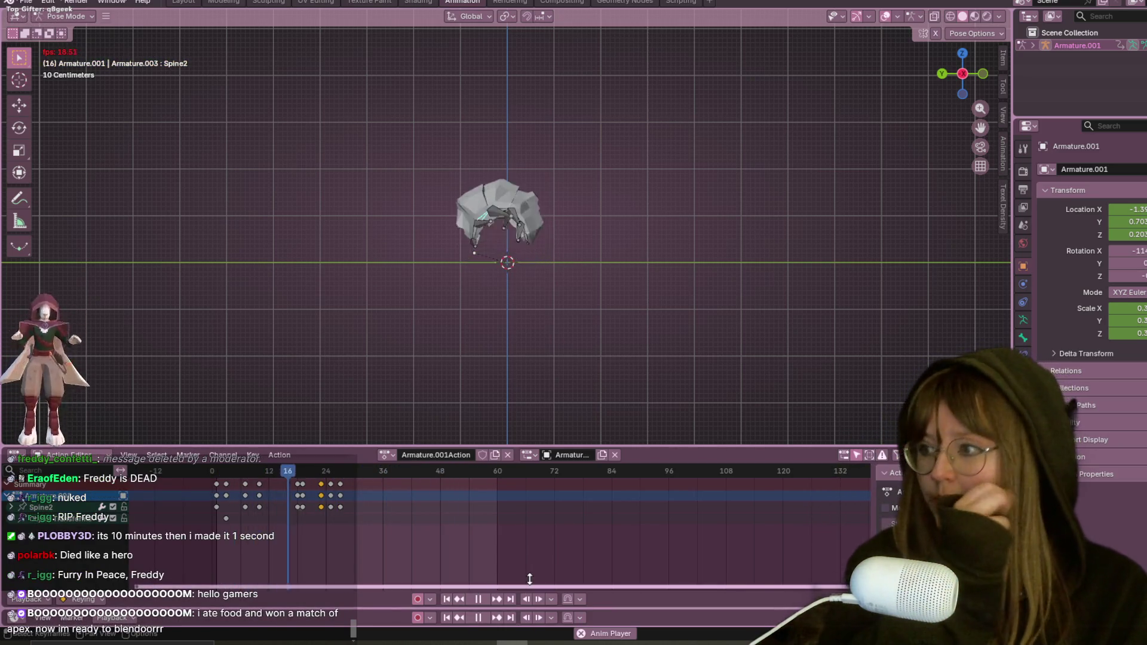
left_click(478, 599)
scroll(486, 386, "up", 3)
key("space")
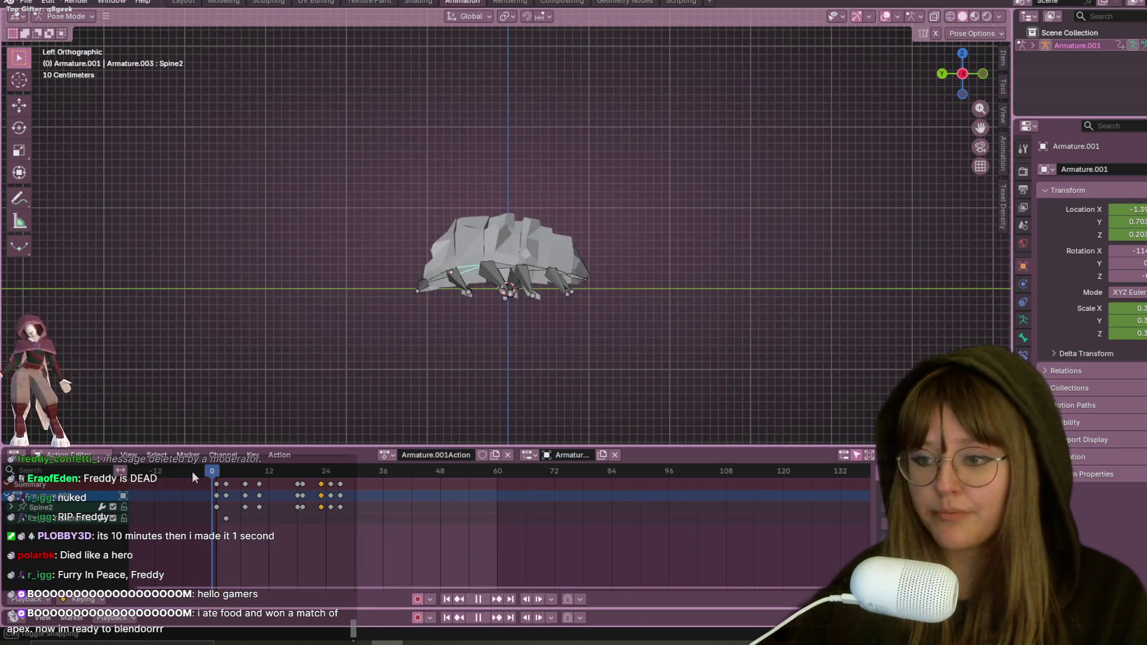
scroll(235, 472, "up", 2)
key("space")
Step: Scrub to frame 20, select all rig bones to list their channels, and replay
mouse_move(173, 474)
left_mouse_down()
mouse_move(276, 474)
mouse_move(219, 474)
left_mouse_up()
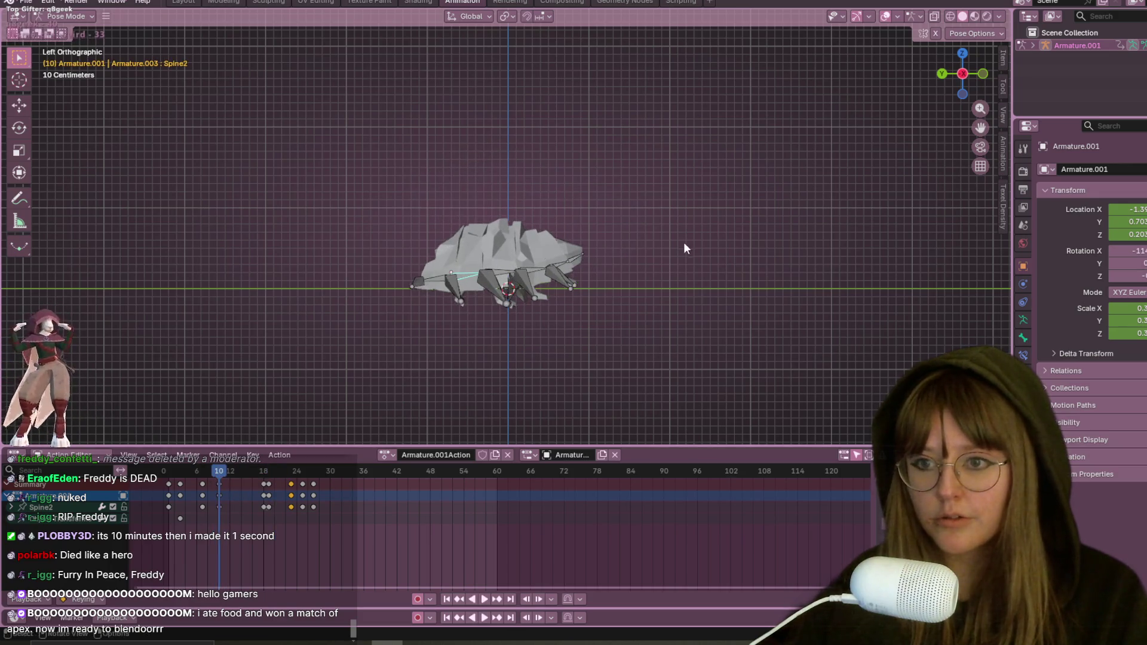
key("a")
key("space")
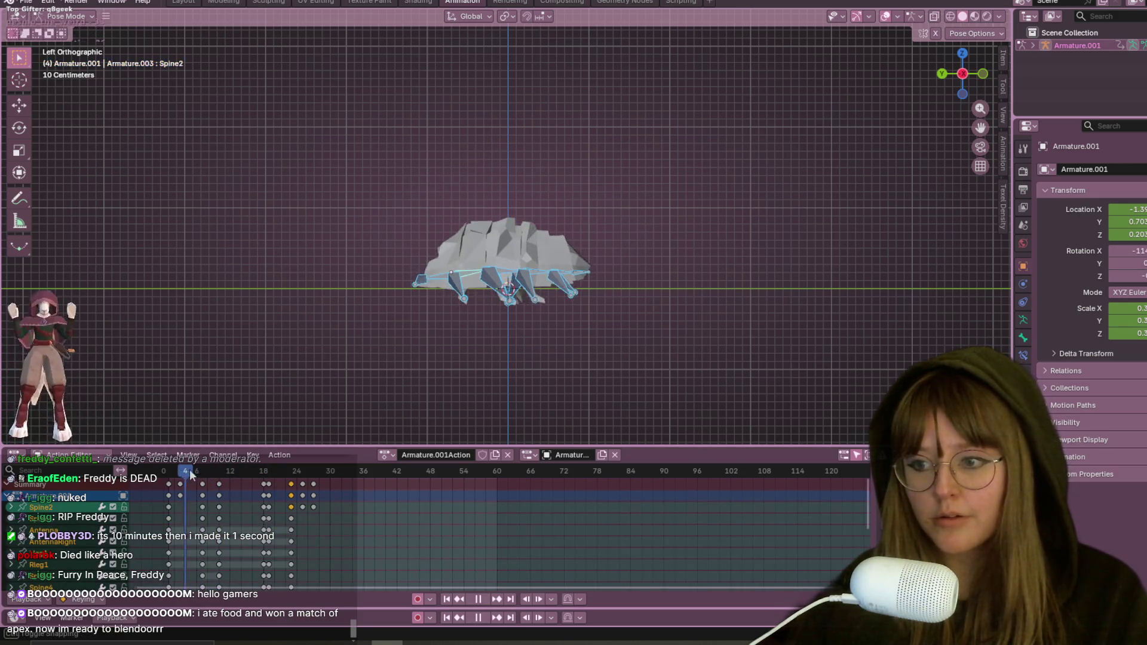
Step: Delete the frame-10 keyframes and preview the curl from frame 8
left_click_drag(198, 475, 248, 486)
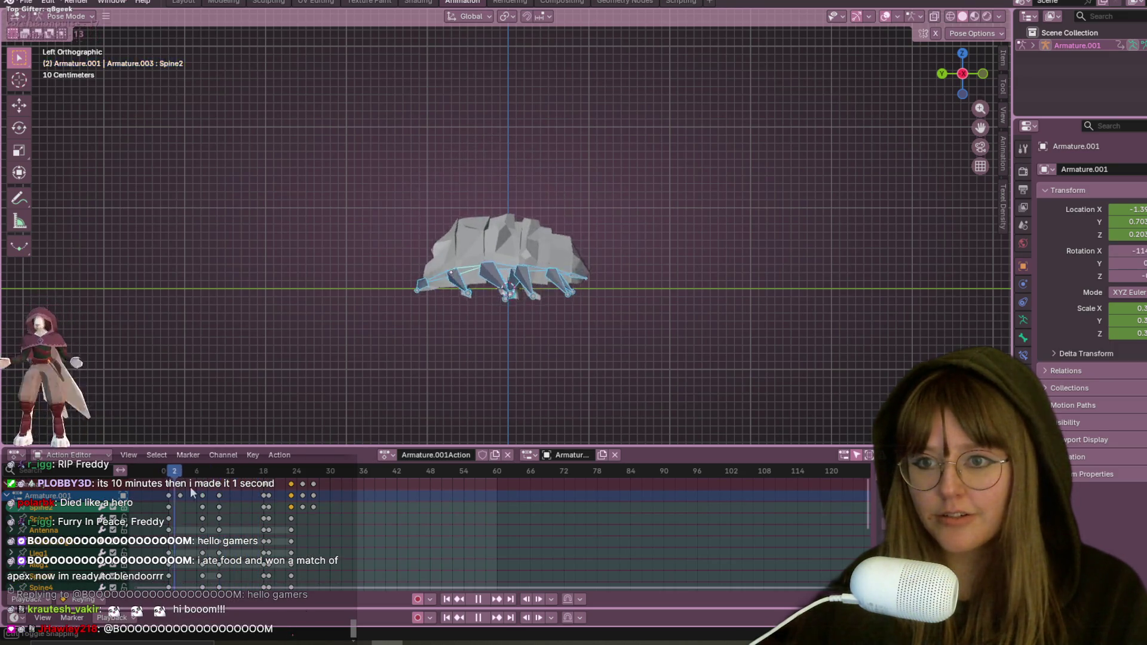
key("Escape")
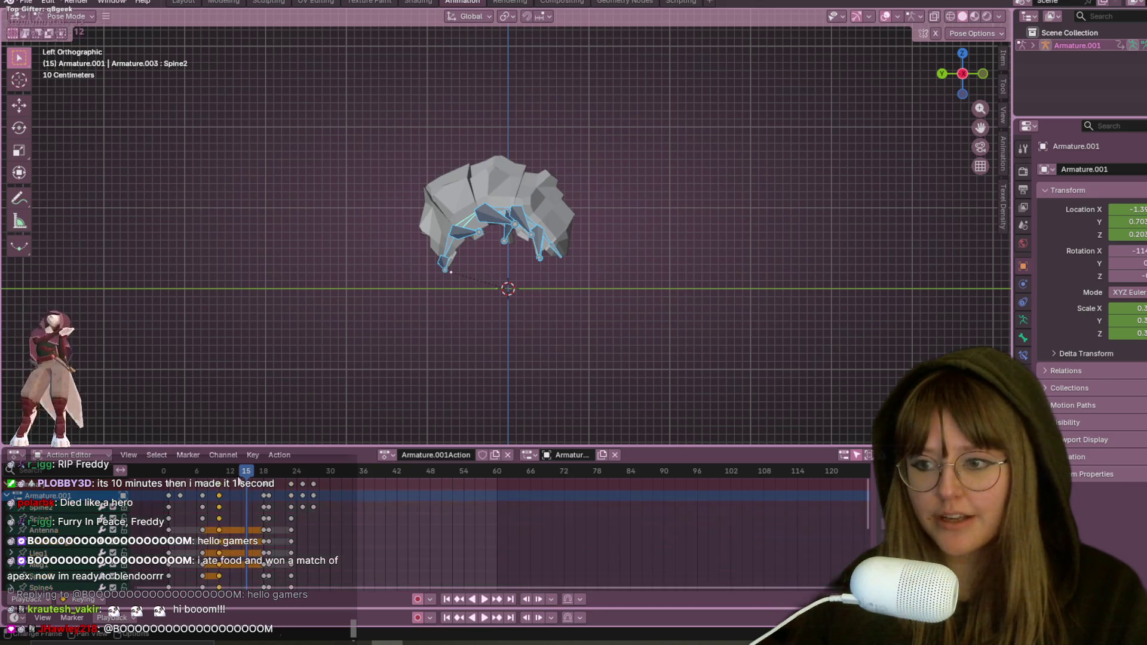
key("Delete")
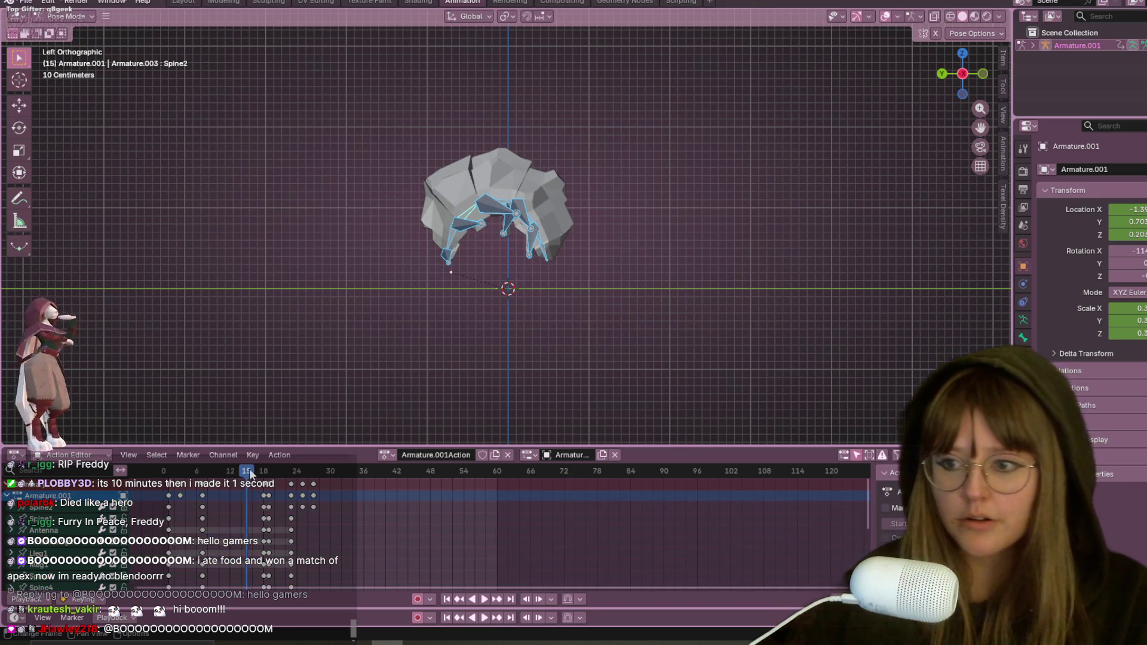
left_click_drag(239, 475, 209, 475)
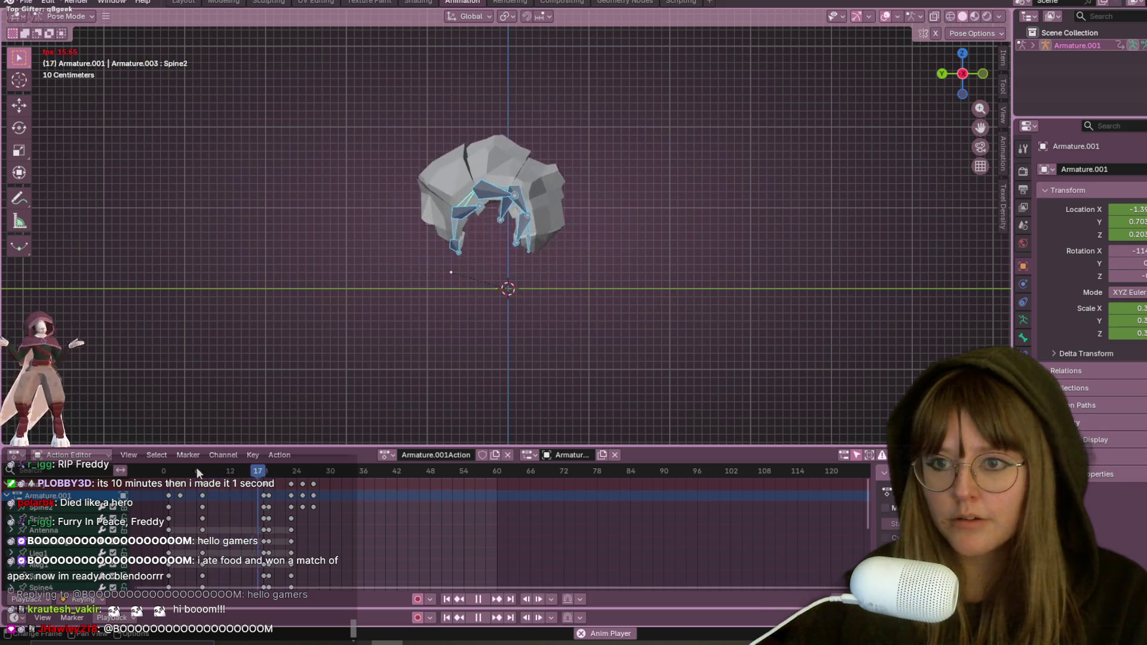
key("space")
Step: Scrub to frame 18 and replay the curl from the start to judge timing
left_click_drag(274, 470, 225, 485)
key("space")
key("shift+Left")
key("space")
key("space")
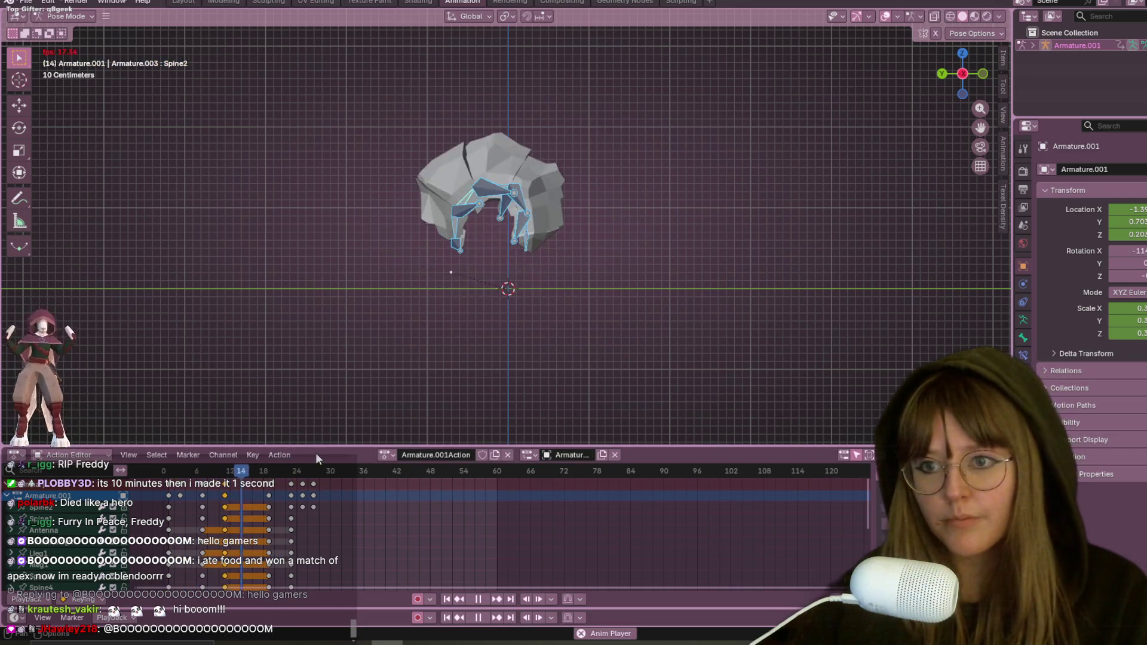
Step: Move the curl keyframes about six frames earlier and replay the whole curl
mouse_move(268, 495)
left_mouse_down()
mouse_move(246, 495)
mouse_move(302, 476)
left_mouse_up()
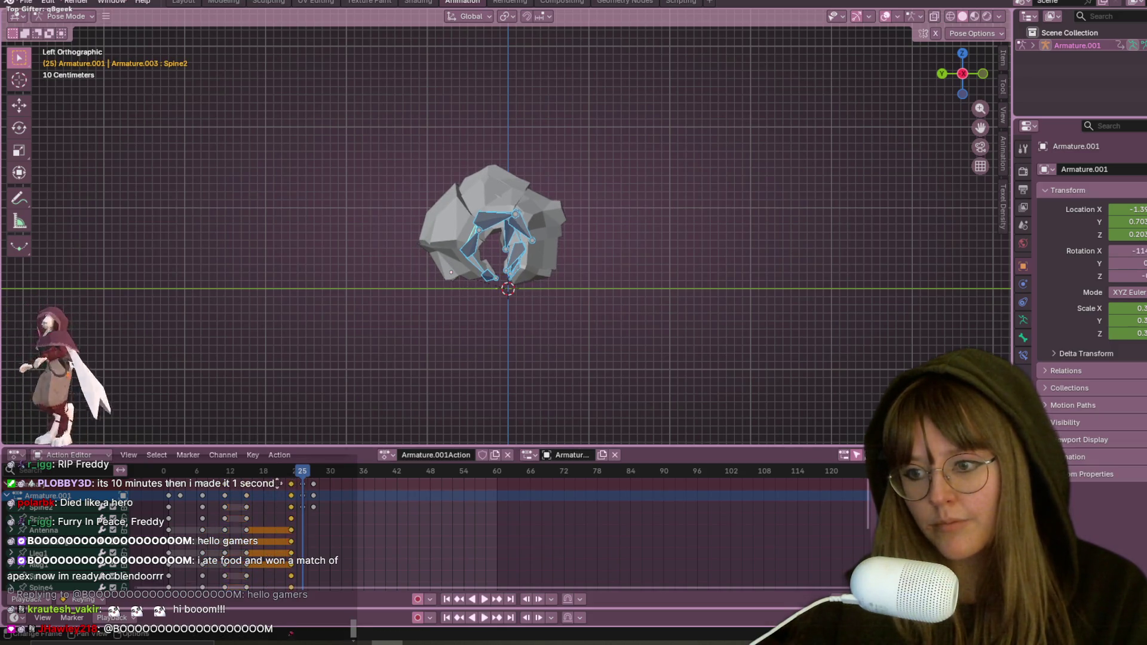
key("g")
left_click(253, 488)
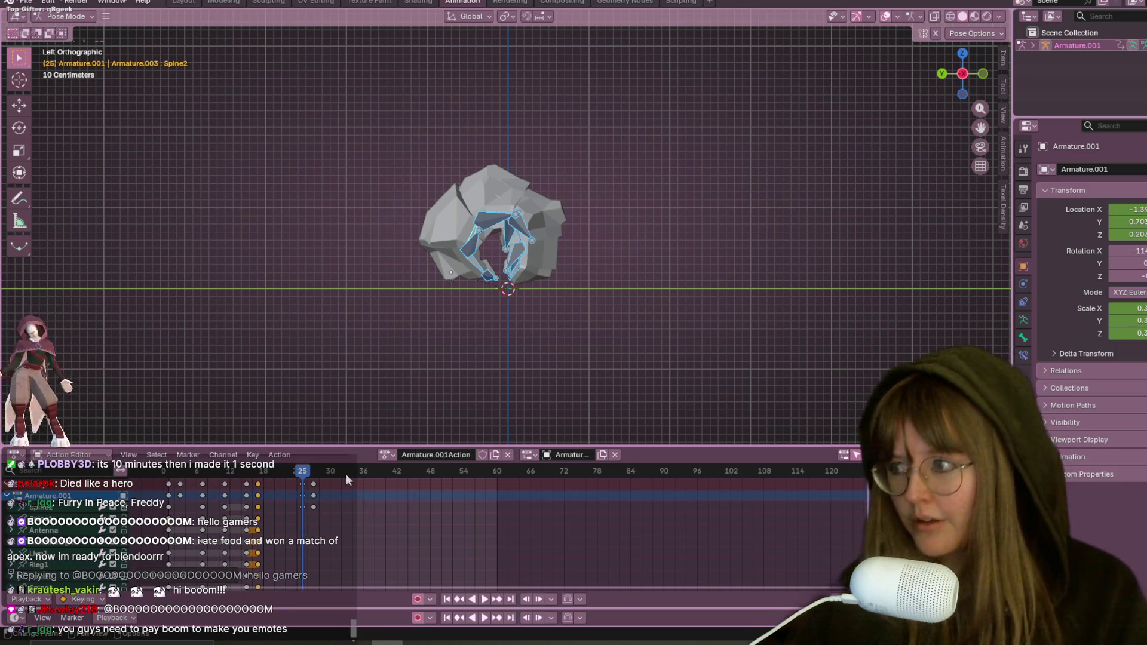
key("Right")
key("Right")
key("Right")
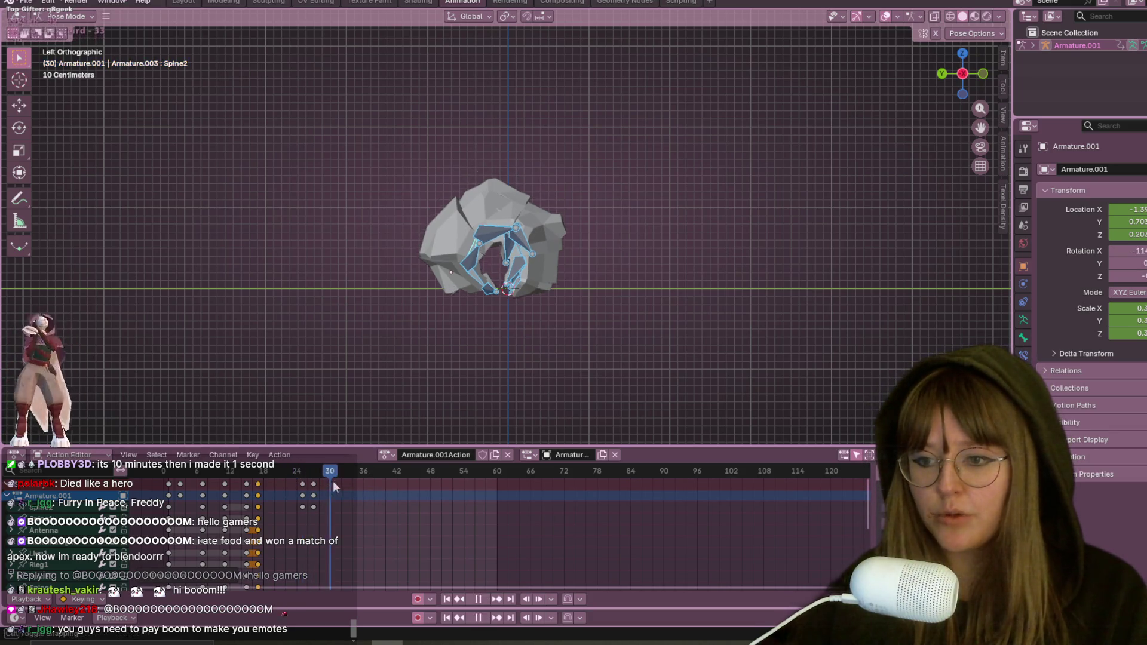
mouse_move(317, 487)
left_mouse_down()
mouse_move(292, 478)
mouse_move(285, 496)
mouse_move(276, 483)
mouse_move(164, 471)
left_mouse_up()
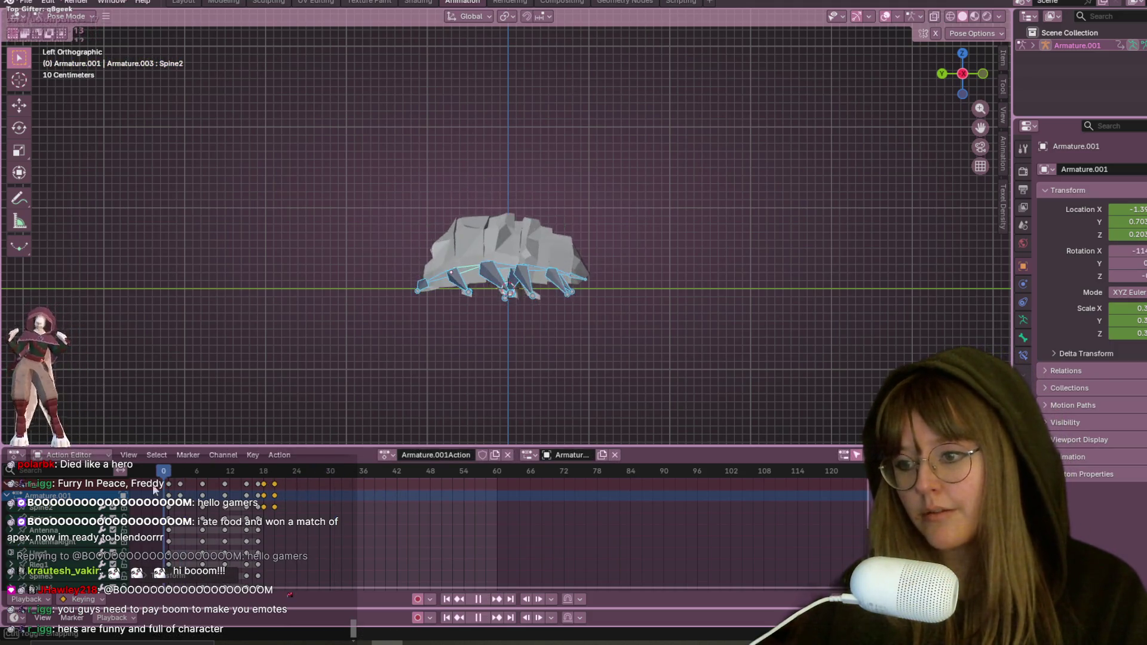
key("space")
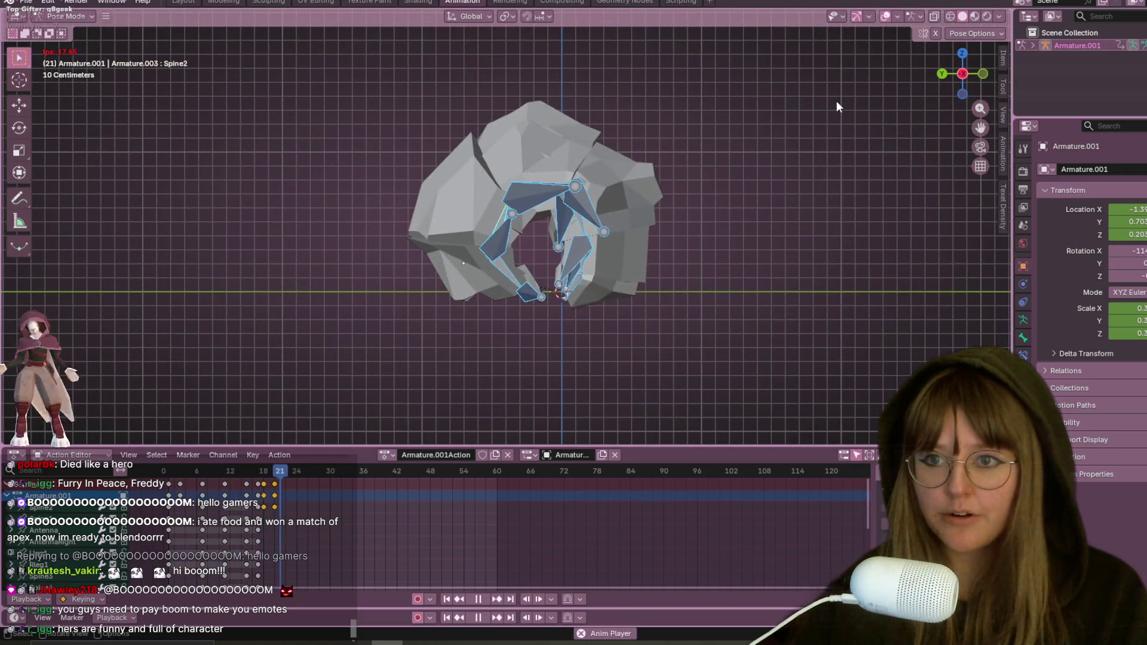
Step: Stop playback, inspect frames 18 and 16, and confirm a small keyframe shift
scroll(708, 172, "down", 3)
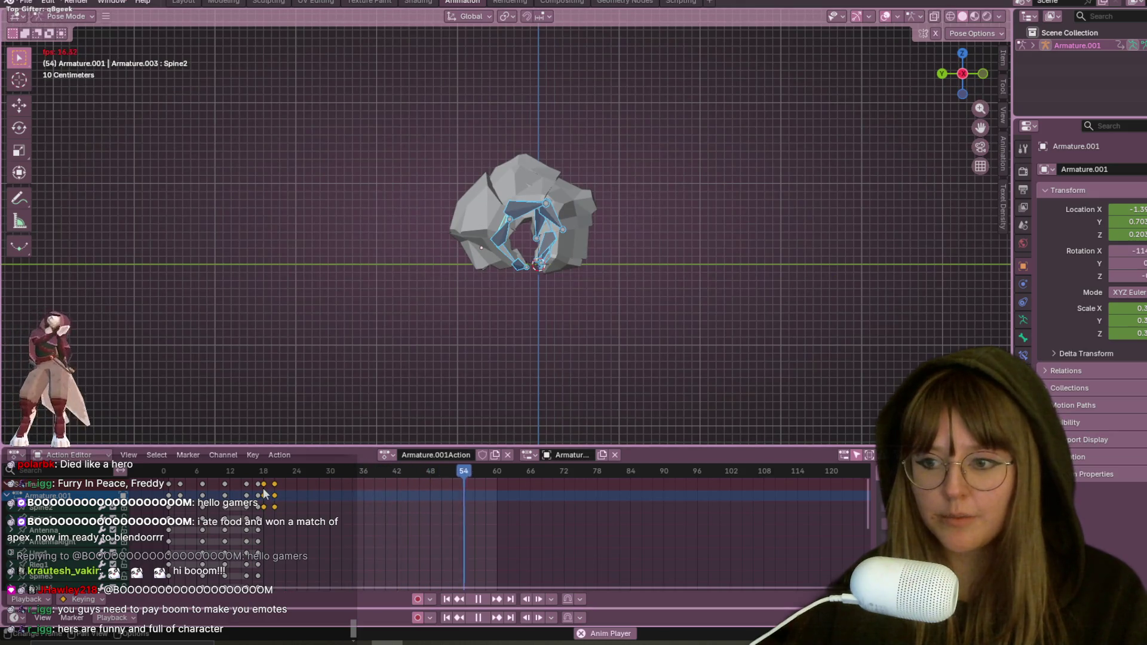
key("space")
left_click(264, 471)
left_click_drag(264, 472, 246, 496)
left_click(246, 505)
key("shift+Left")
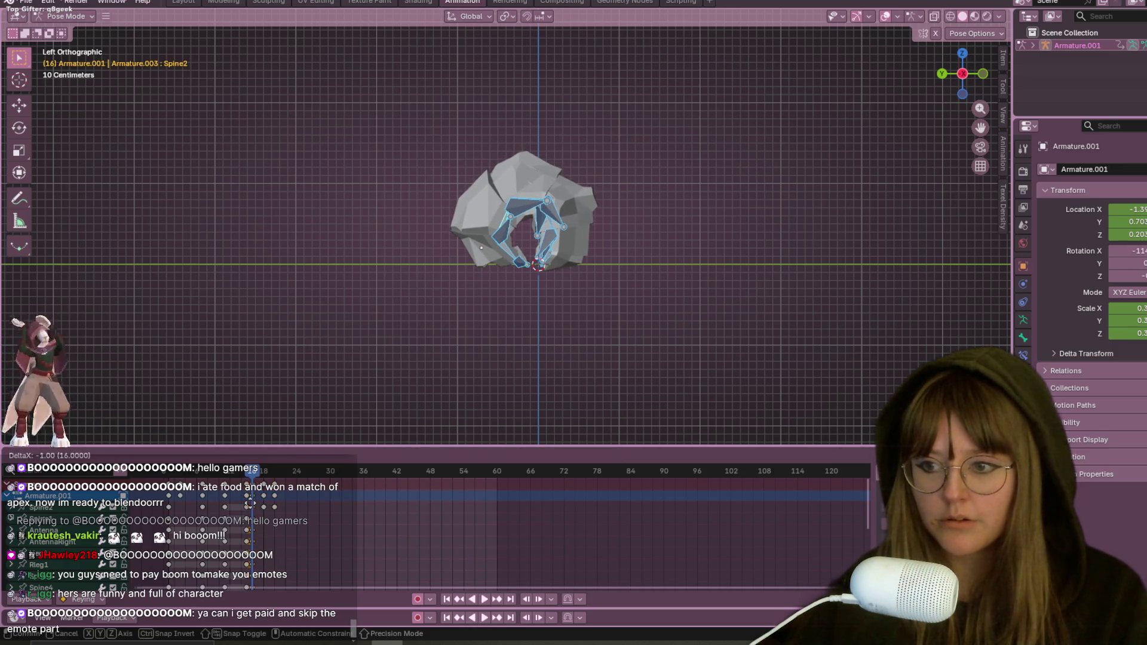
Step: Replay the roll-up from frame 0 to check the new timing
key("space")
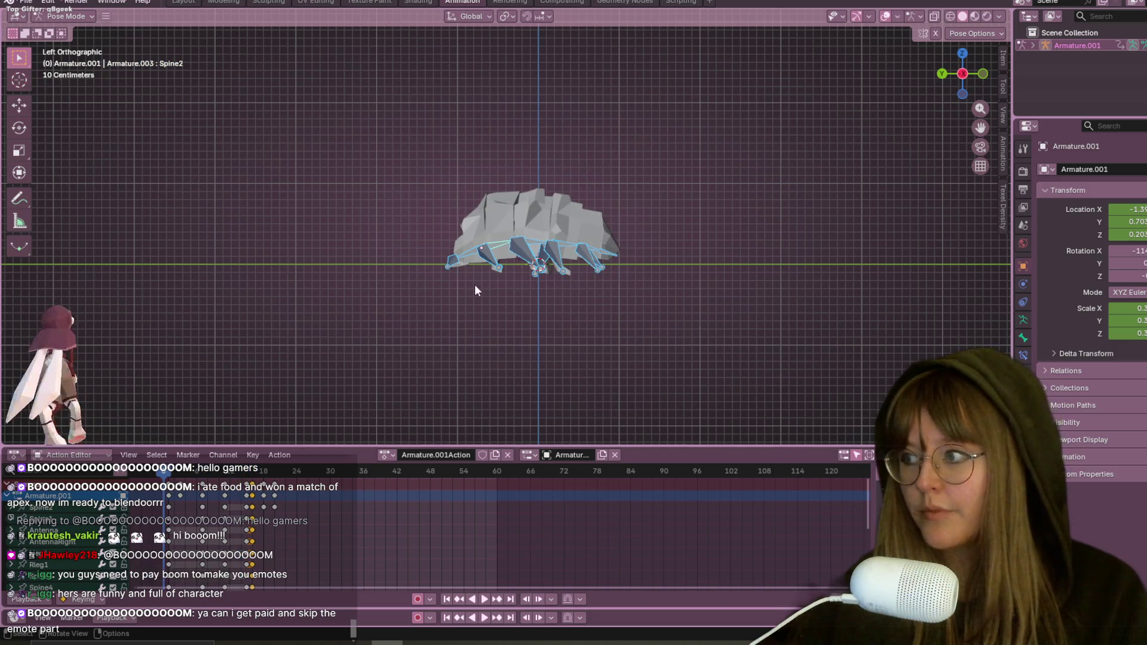
scroll(542, 178, "up", 2)
key("Escape")
key("space")
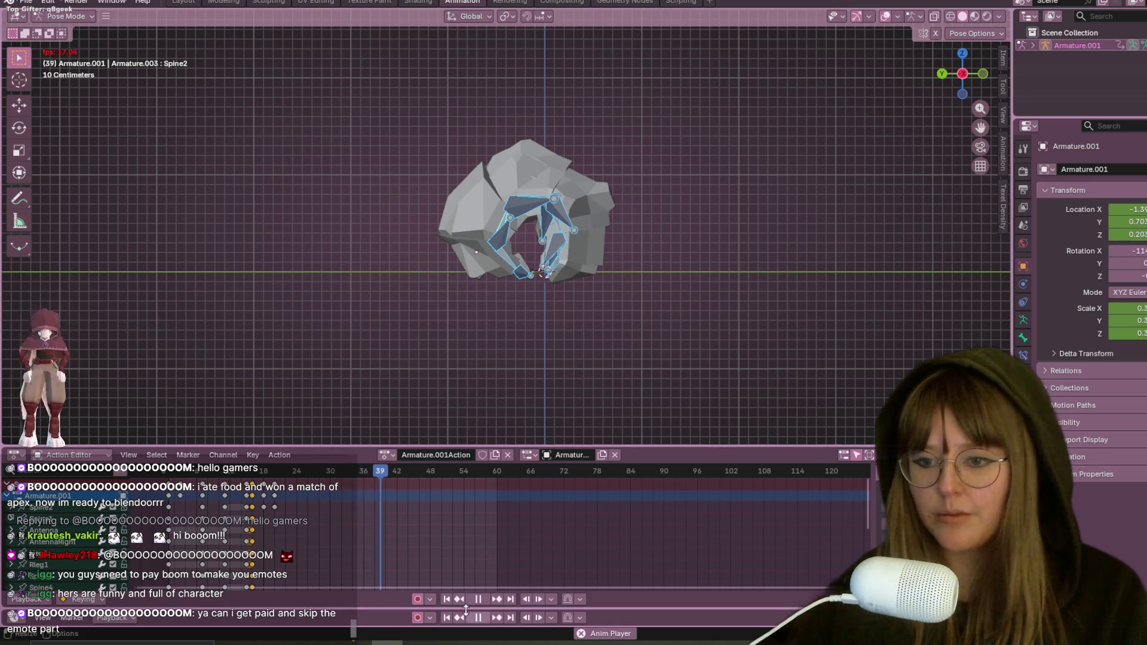
key("space")
Step: At frame 12, nudge the curl keys two frames and replay the animation
left_click(228, 472)
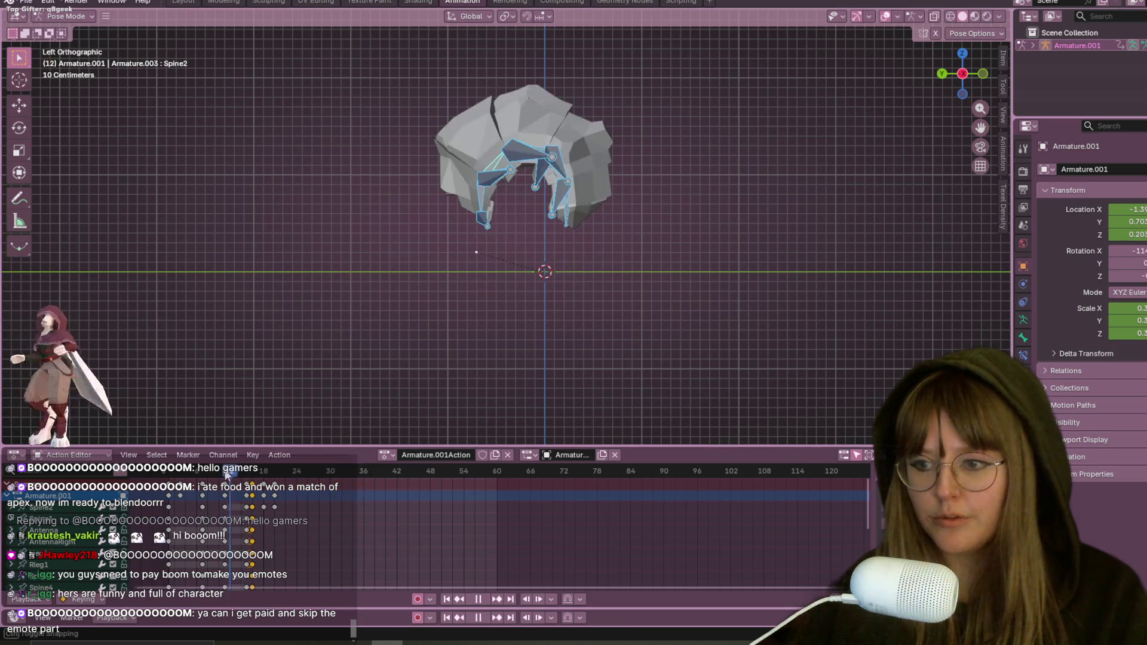
key("g")
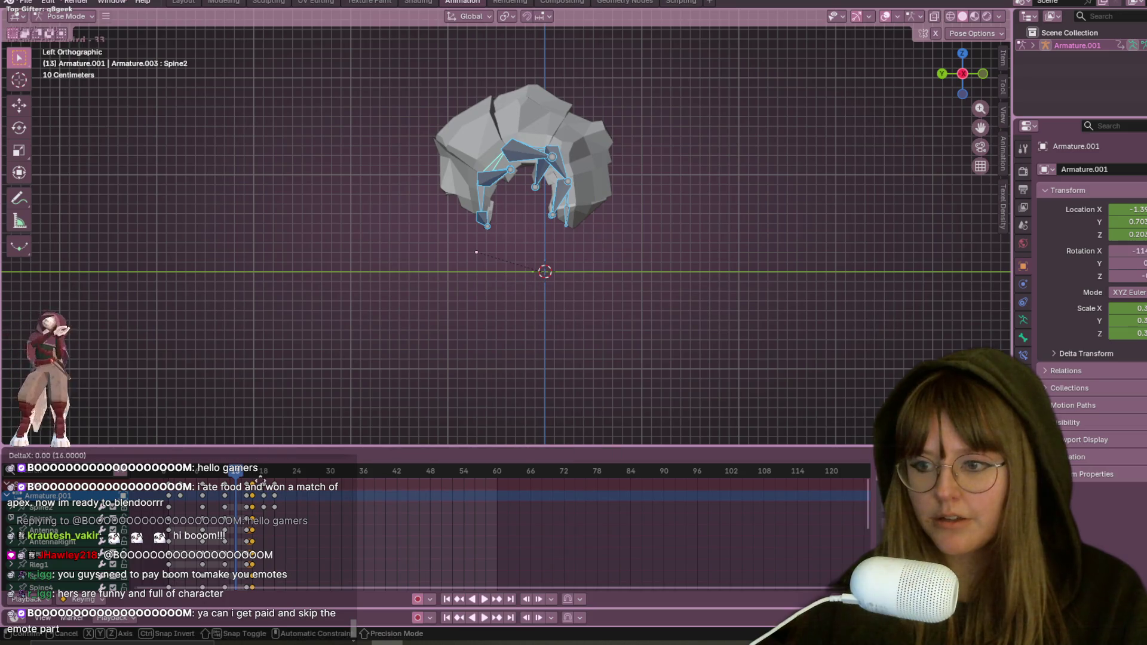
left_click(256, 490)
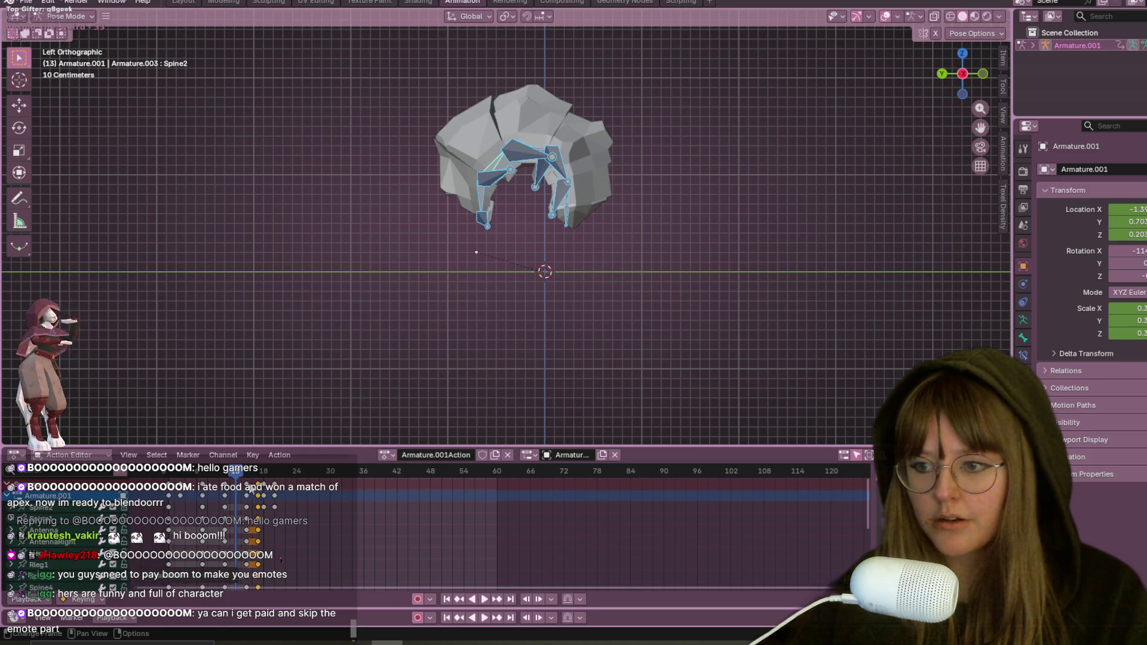
key("g")
left_click(239, 495)
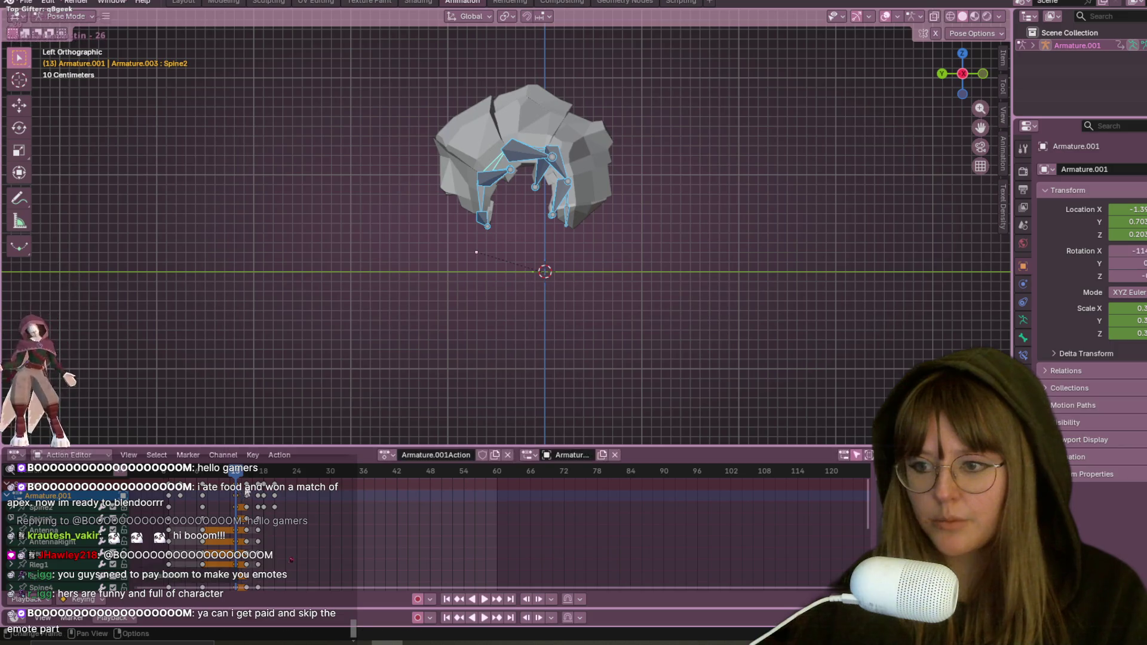
key("space")
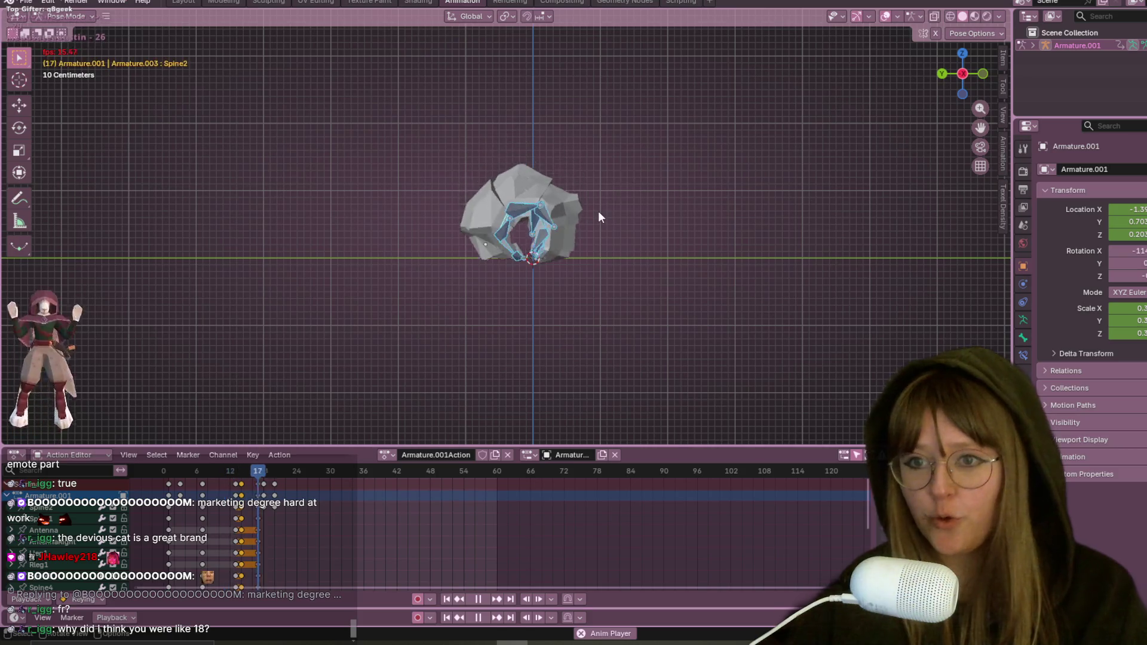
key("KP_Decimal")
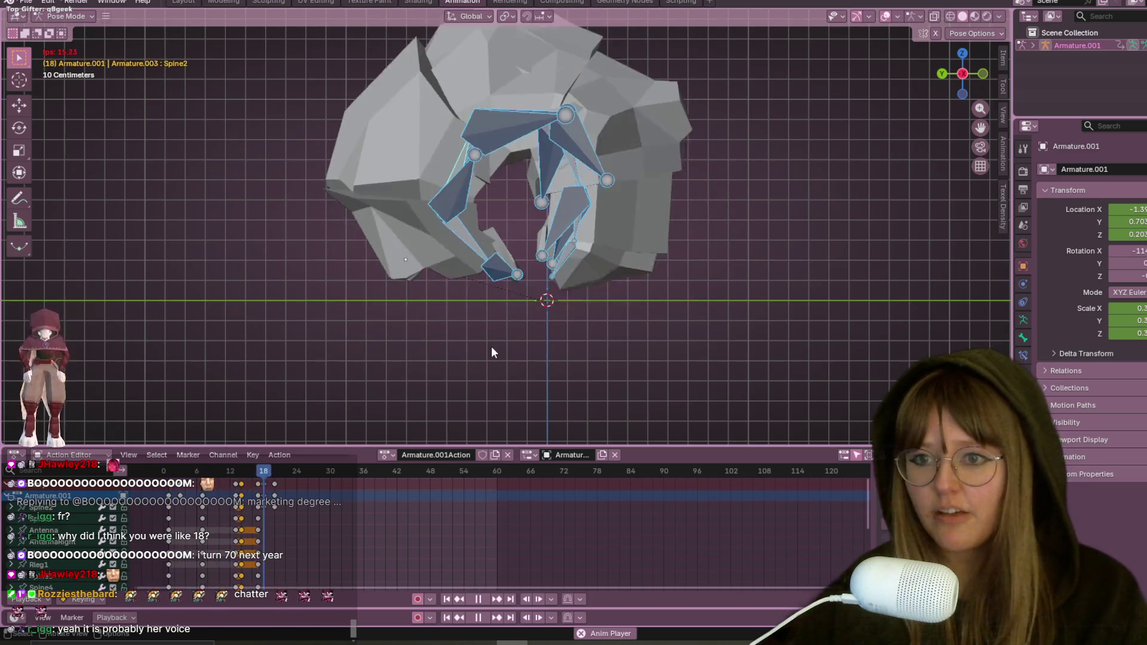
scroll(491, 352, "down", 2)
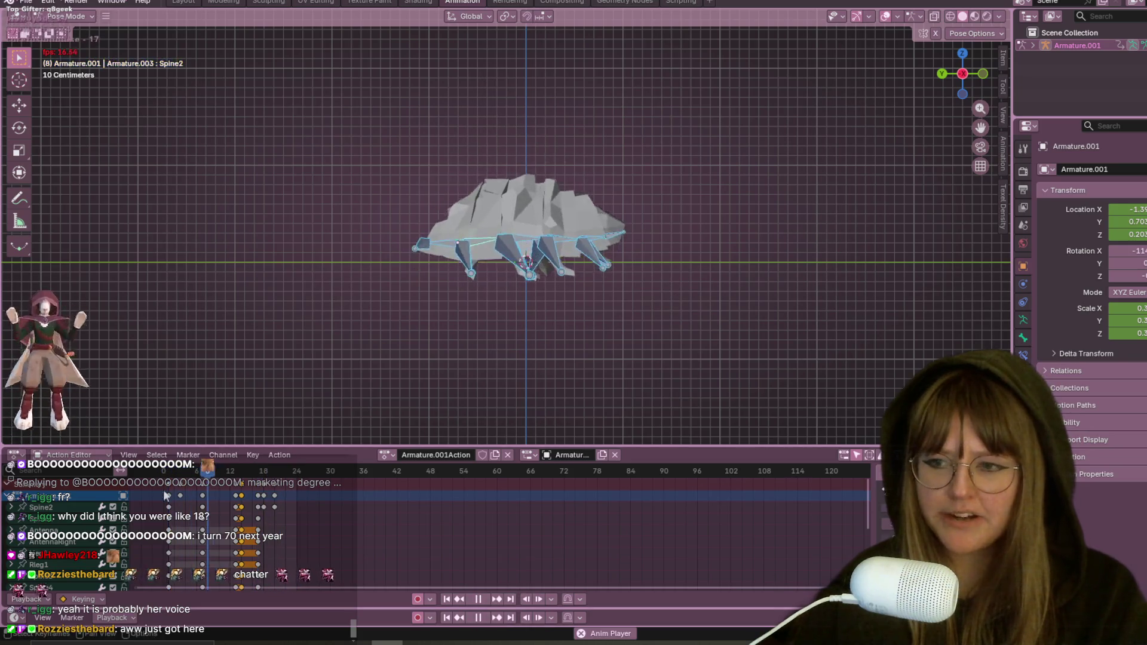
left_click(478, 599)
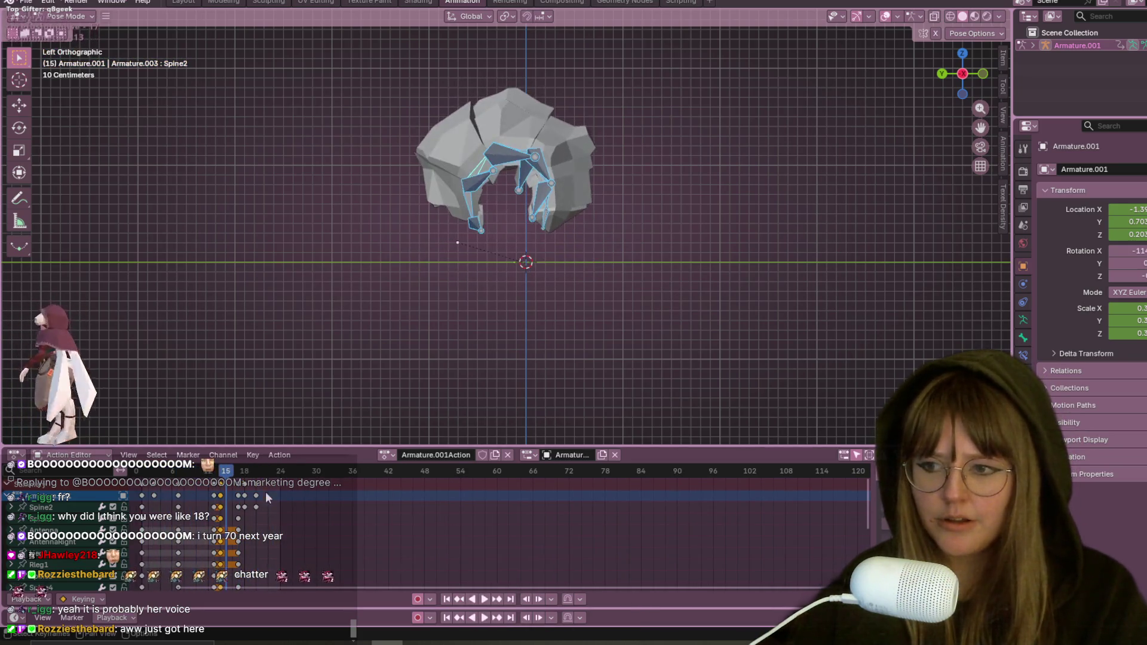
Step: Shift the frame-6 key column about two frames later and replay from frame 4
left_click_drag(230, 472, 157, 476)
key("space")
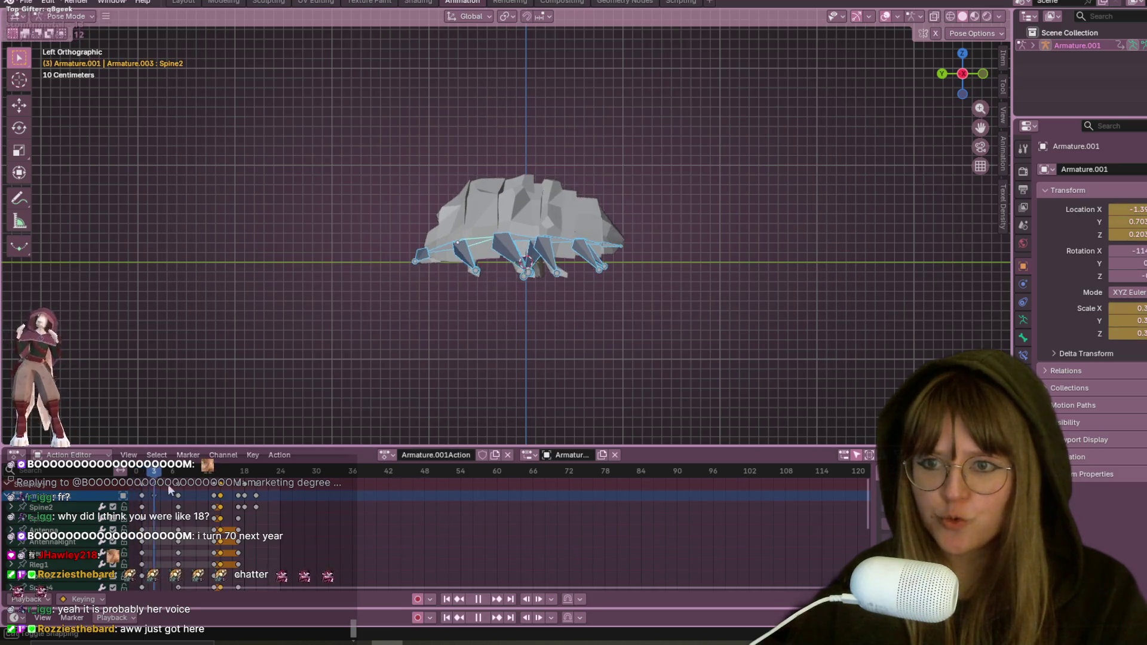
key("space")
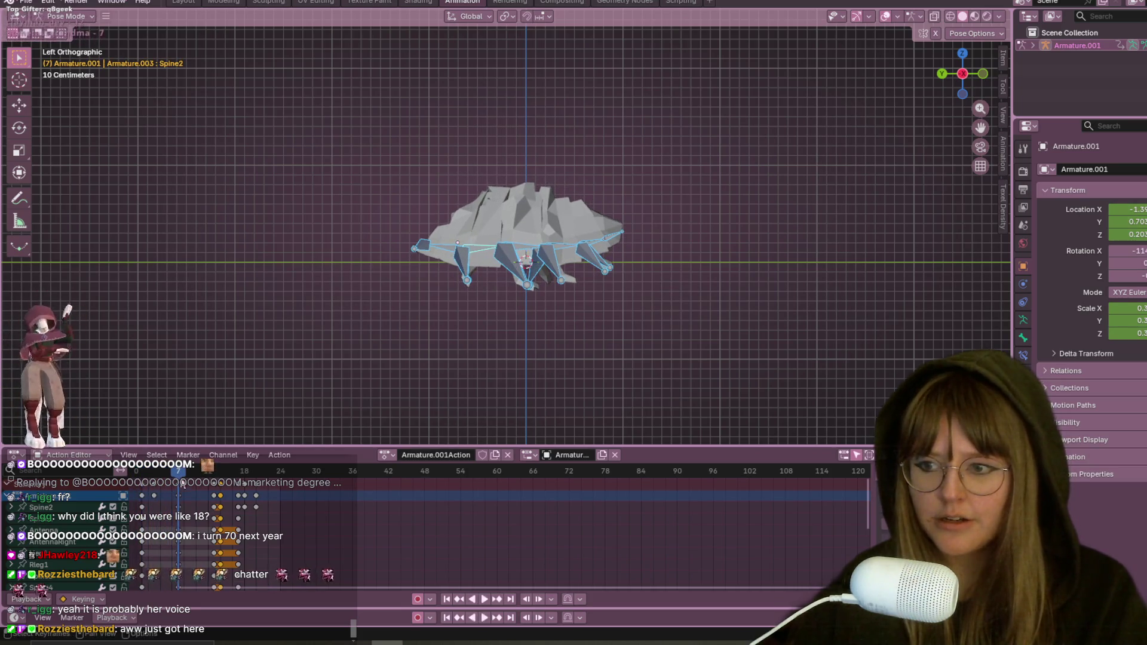
key("space")
left_click_drag(178, 486, 188, 481)
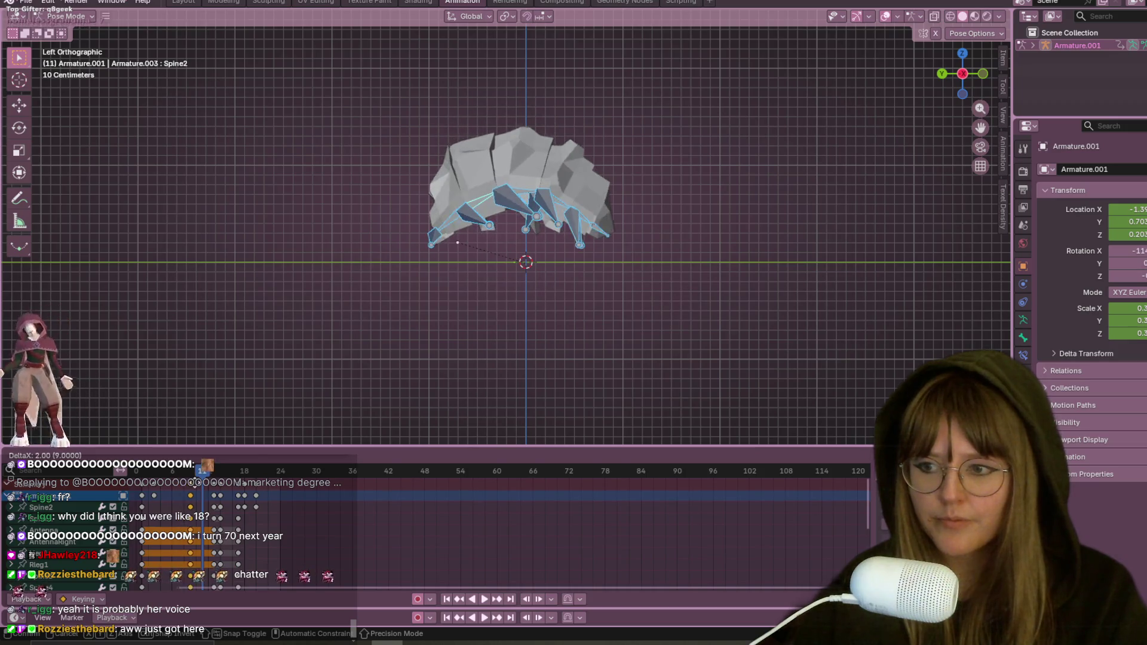
key("space")
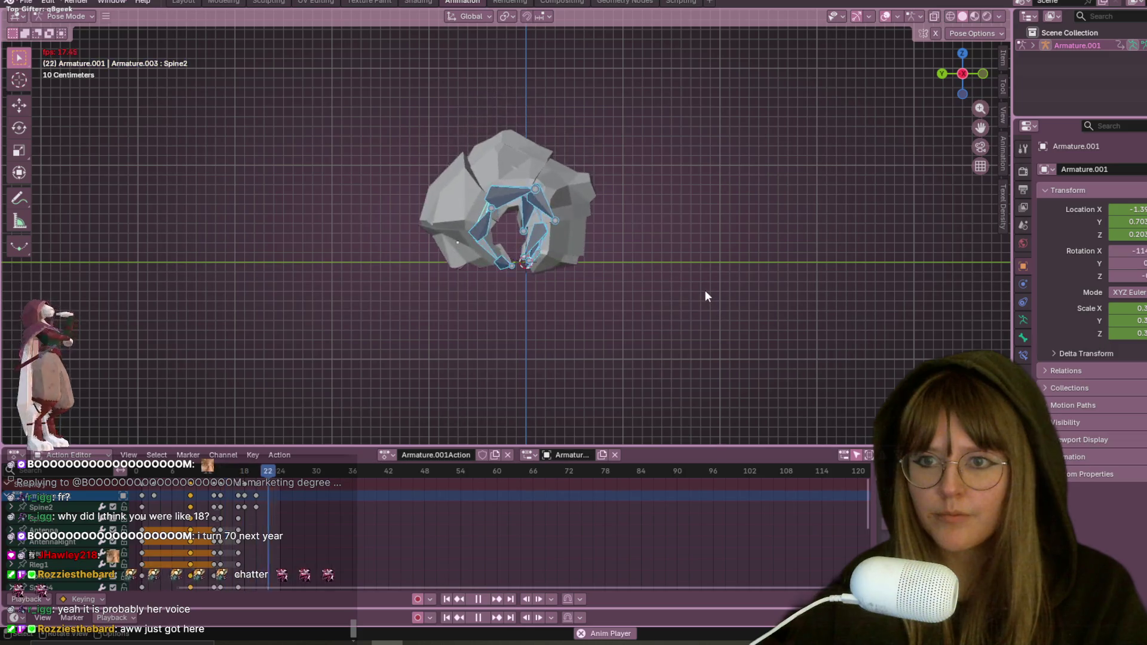
scroll(687, 308, "down", 3)
mouse_move(575, 375)
middle_mouse_down()
mouse_move(666, 350)
mouse_move(635, 330)
middle_mouse_up()
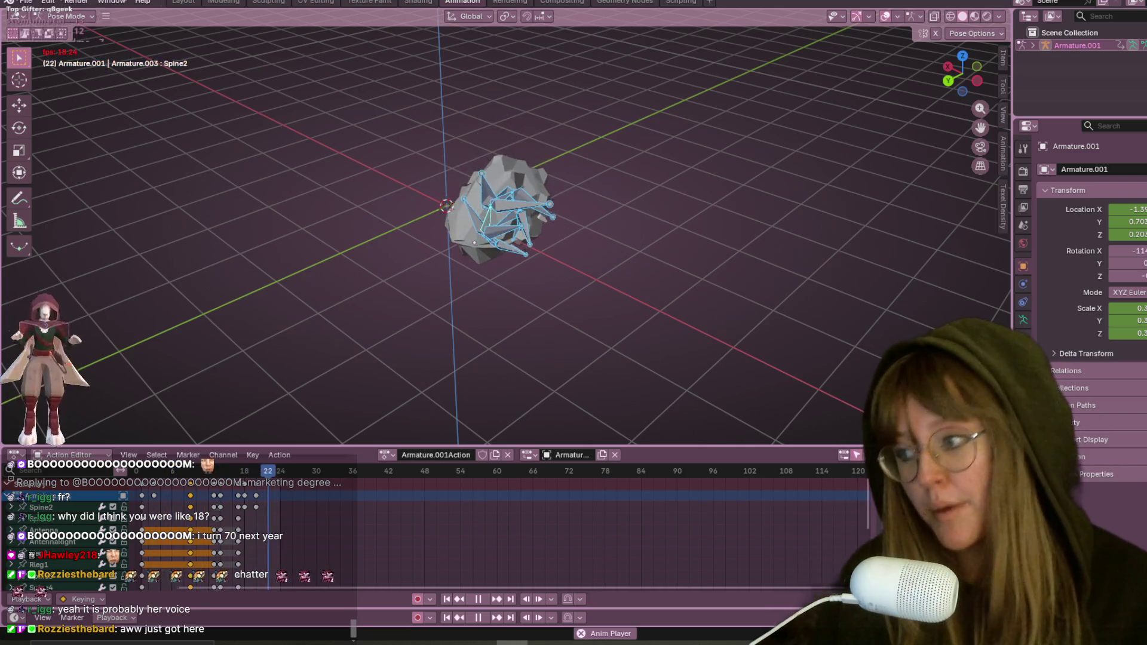
Step: Select the Lleg2 leg bone and replay its keyed motion, viewing the rig from above
scroll(683, 231, "up", 2)
mouse_move(683, 231)
middle_mouse_down()
mouse_move(596, 192)
mouse_move(630, 181)
mouse_move(639, 199)
mouse_move(604, 343)
mouse_move(510, 460)
middle_mouse_up()
key("space")
scroll(522, 262, "down", 2)
mouse_move(522, 263)
middle_mouse_down()
mouse_move(525, 172)
mouse_move(540, 304)
mouse_move(538, 234)
mouse_move(593, 267)
mouse_move(226, 470)
middle_mouse_up()
left_click(514, 245)
key("space")
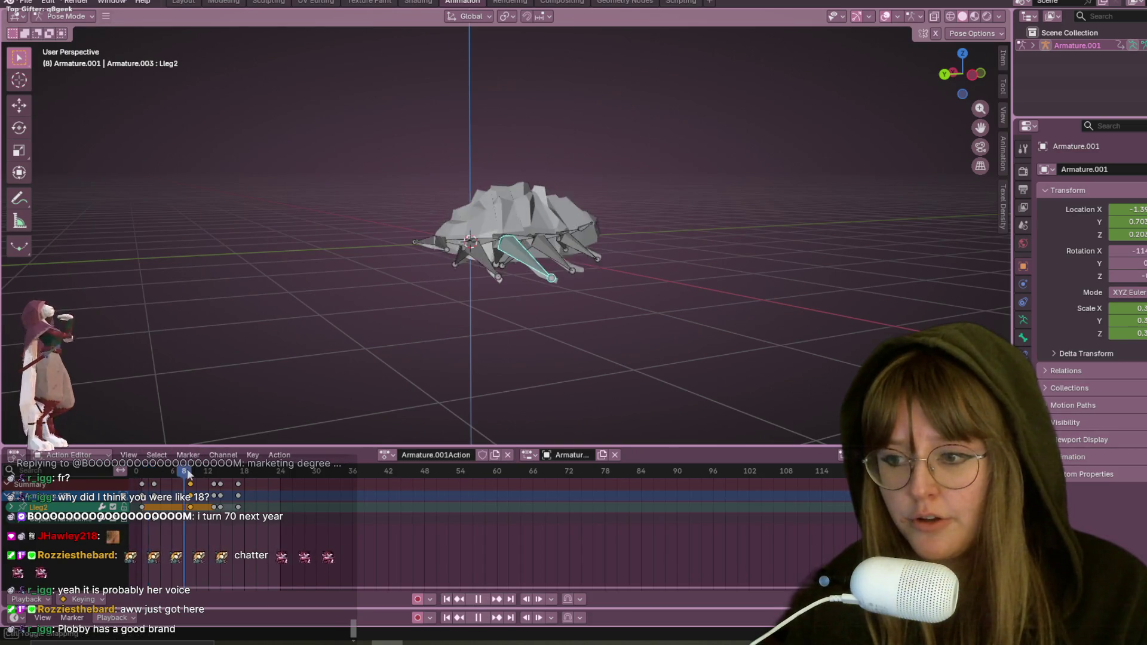
key("Escape")
mouse_move(299, 425)
middle_mouse_down()
mouse_move(742, 274)
mouse_move(551, 263)
middle_mouse_up()
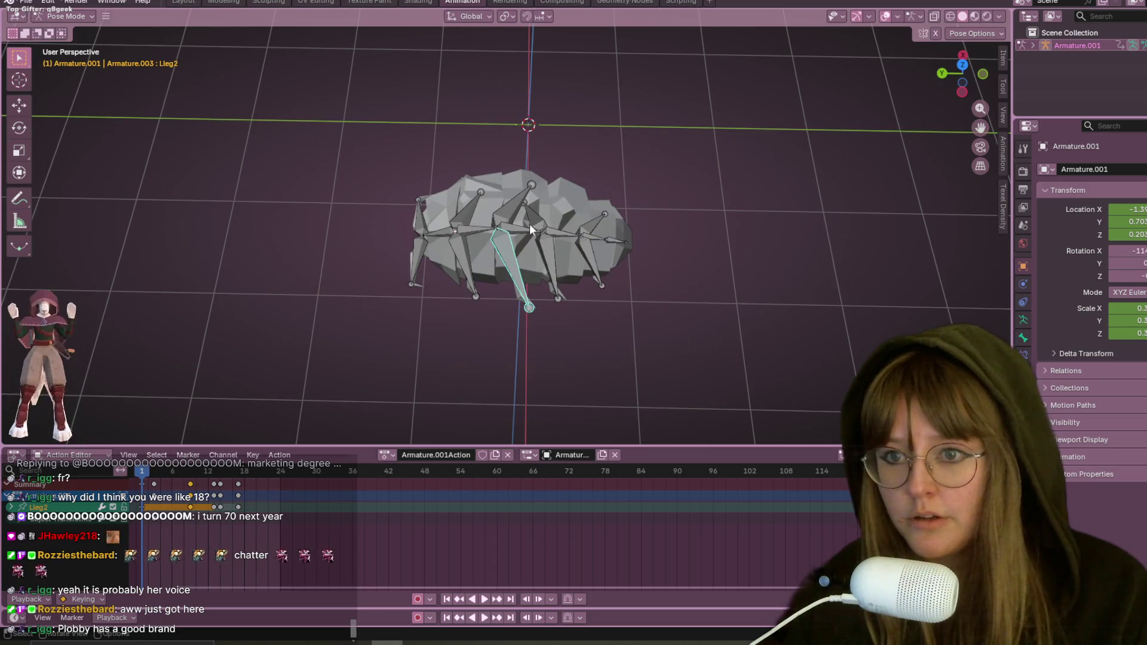
left_click(963, 66)
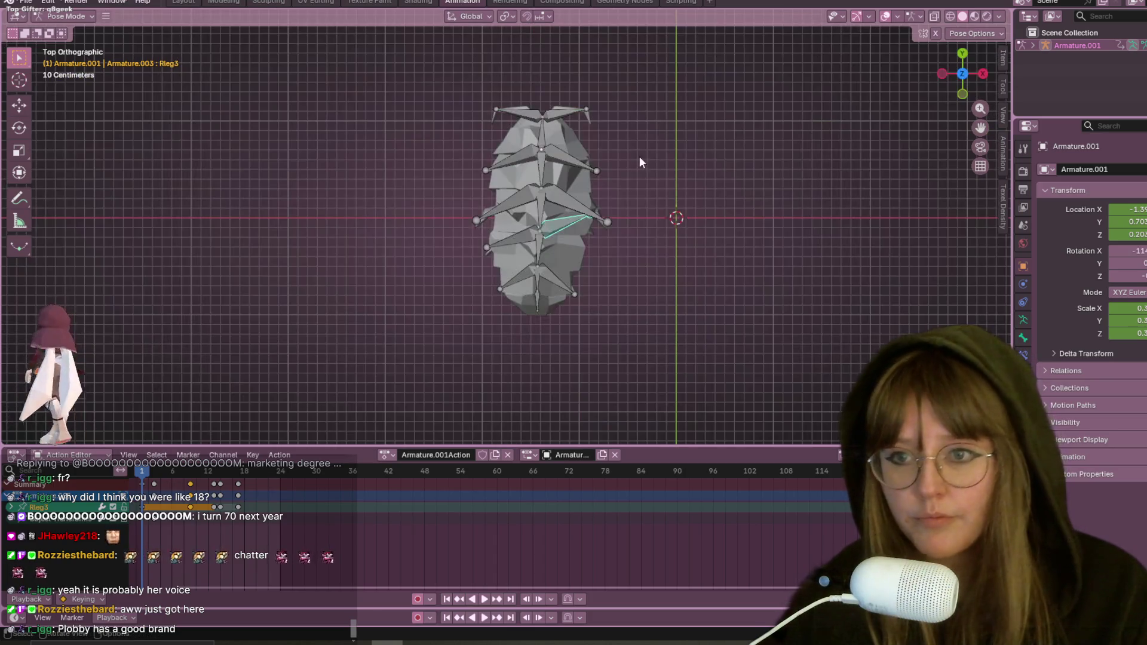
Step: Rotate the Rleg3 leg, then select all leg bones and insert keyframes for them
key("r")
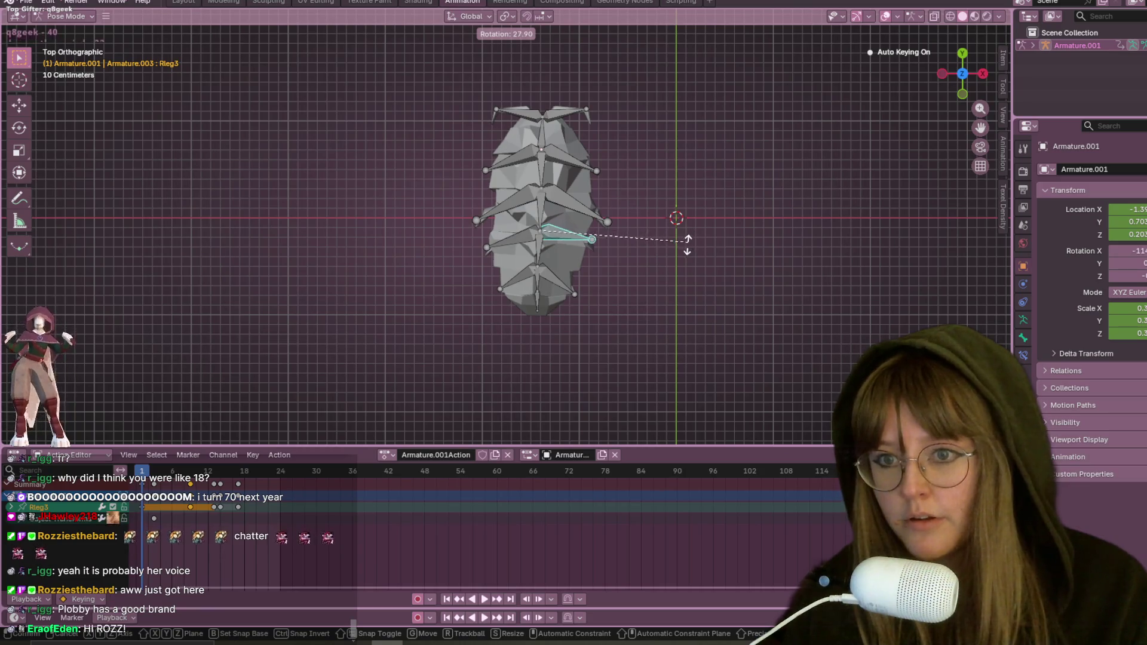
left_click(658, 270)
left_click(517, 233, "shift")
left_click(513, 199, "shift")
left_click(517, 156, "shift")
left_click(555, 158, "shift")
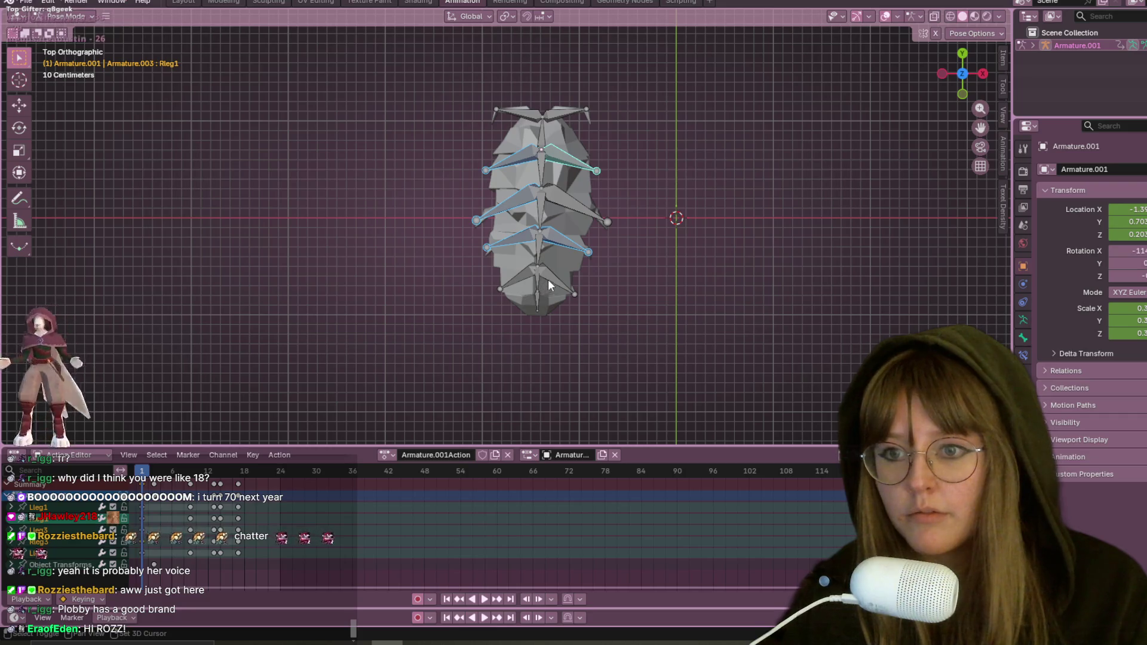
left_click(547, 279, "shift")
left_click(515, 281, "shift")
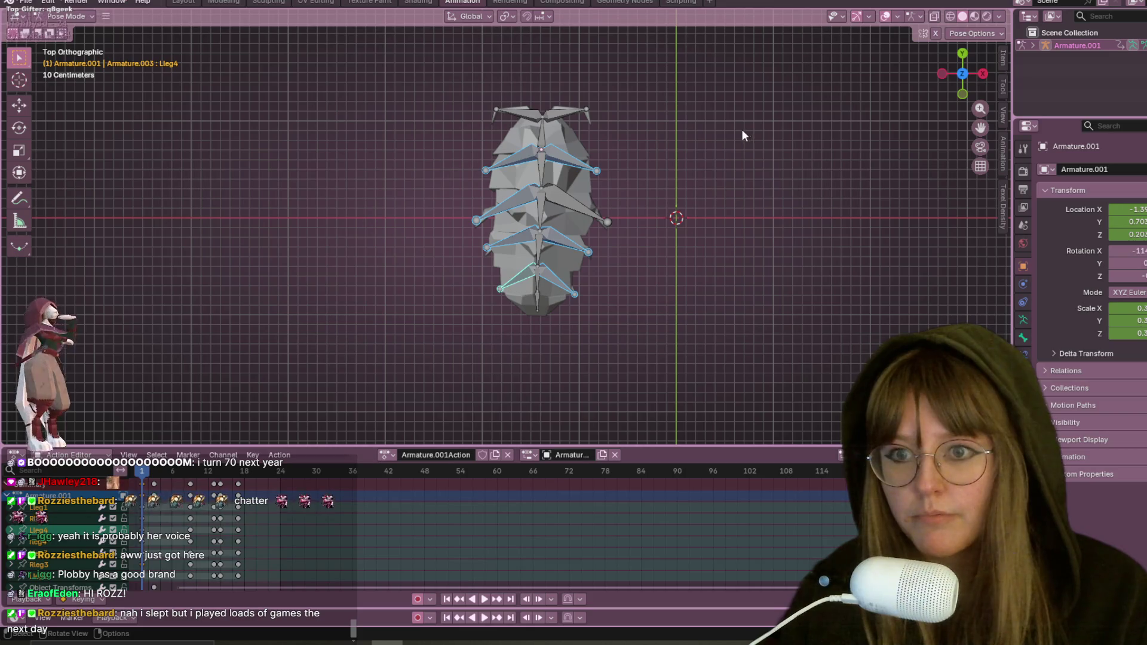
left_click(565, 202, "shift")
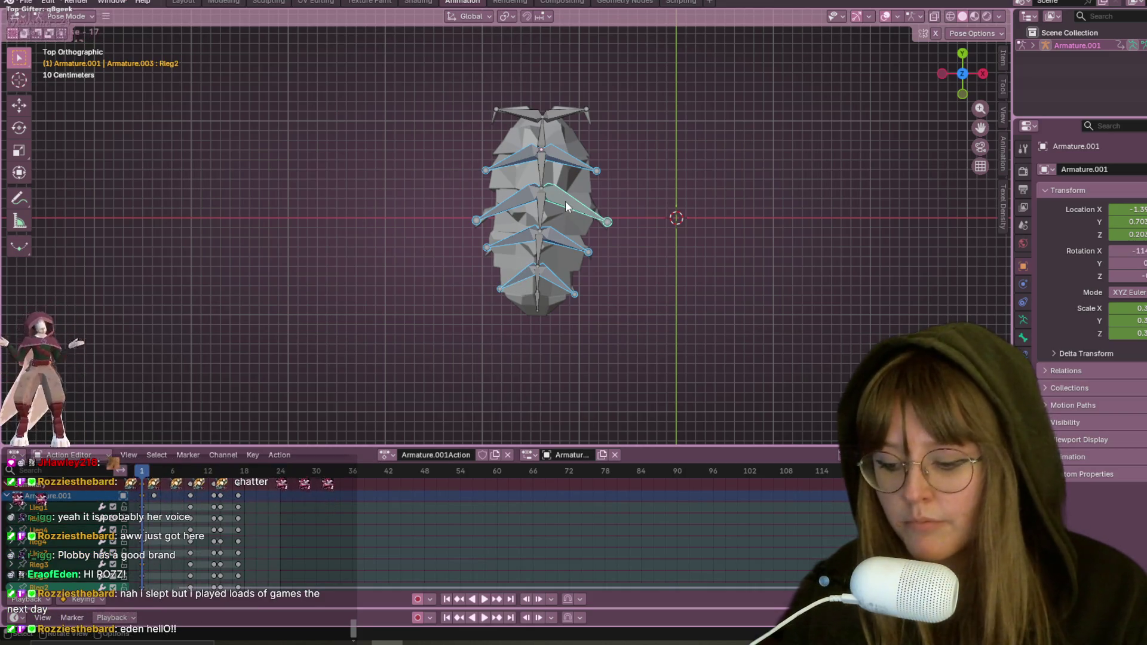
key("i")
Step: Select the Antenna bone and move the playhead to frame 9 in side view
left_click(529, 124)
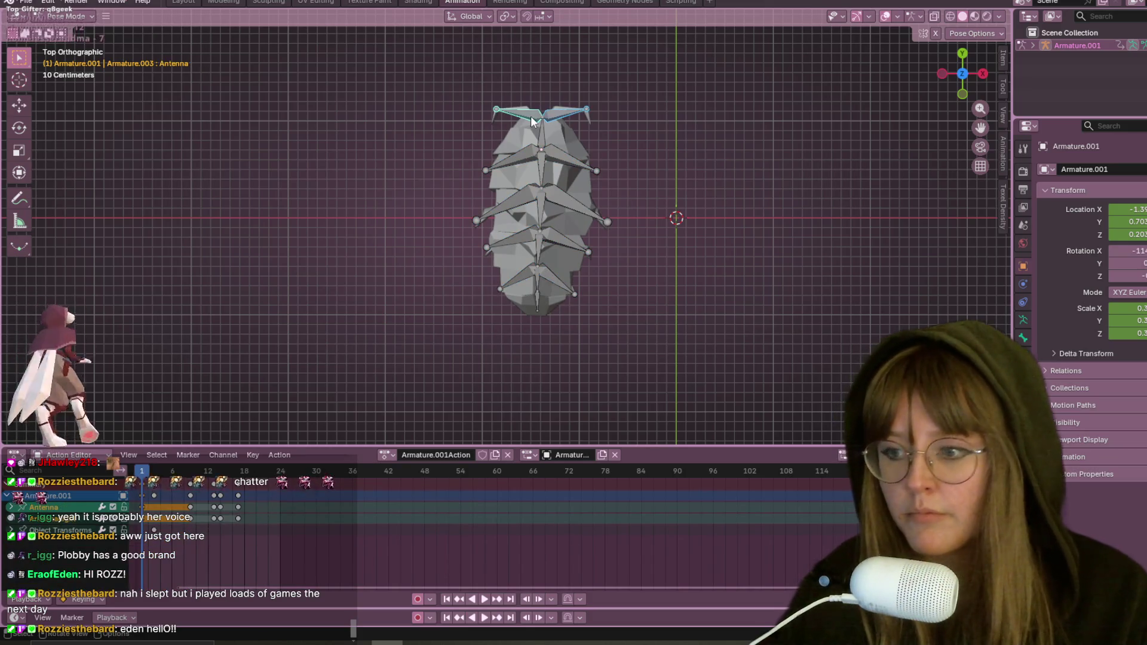
scroll(621, 178, "up", 1)
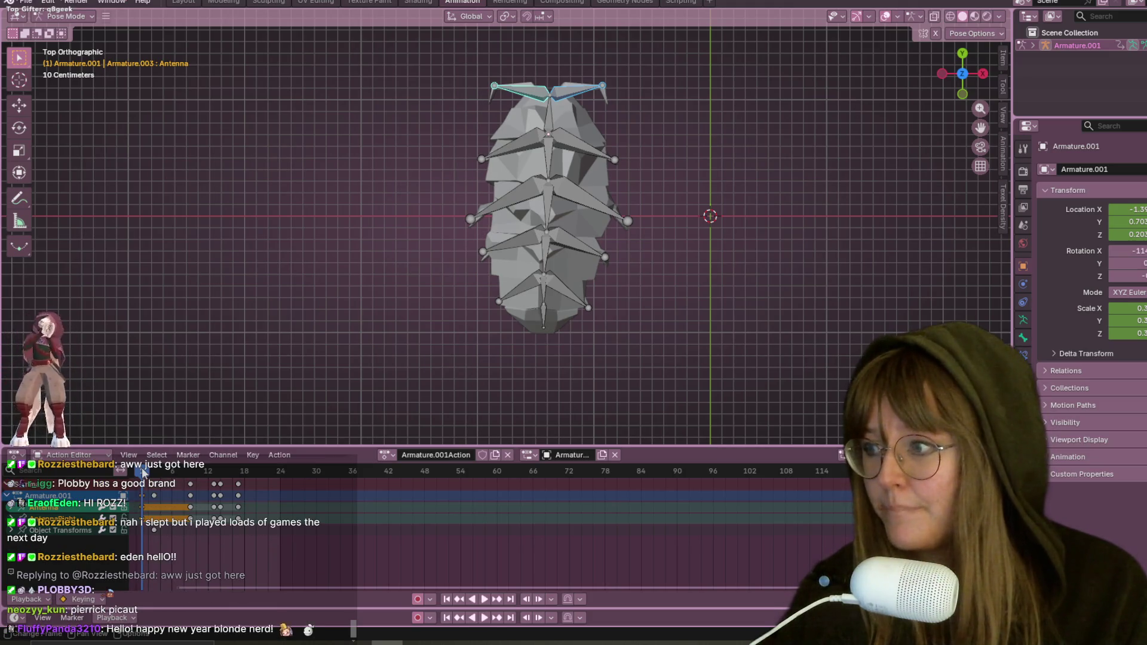
left_click(938, 74)
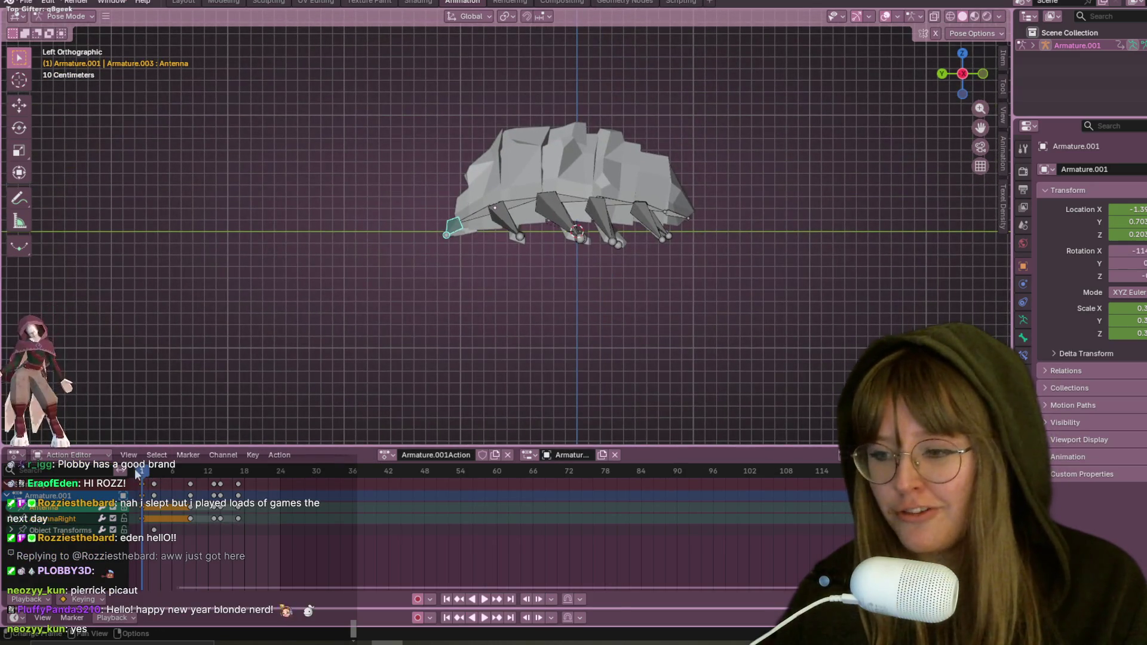
left_click_drag(136, 474, 193, 480)
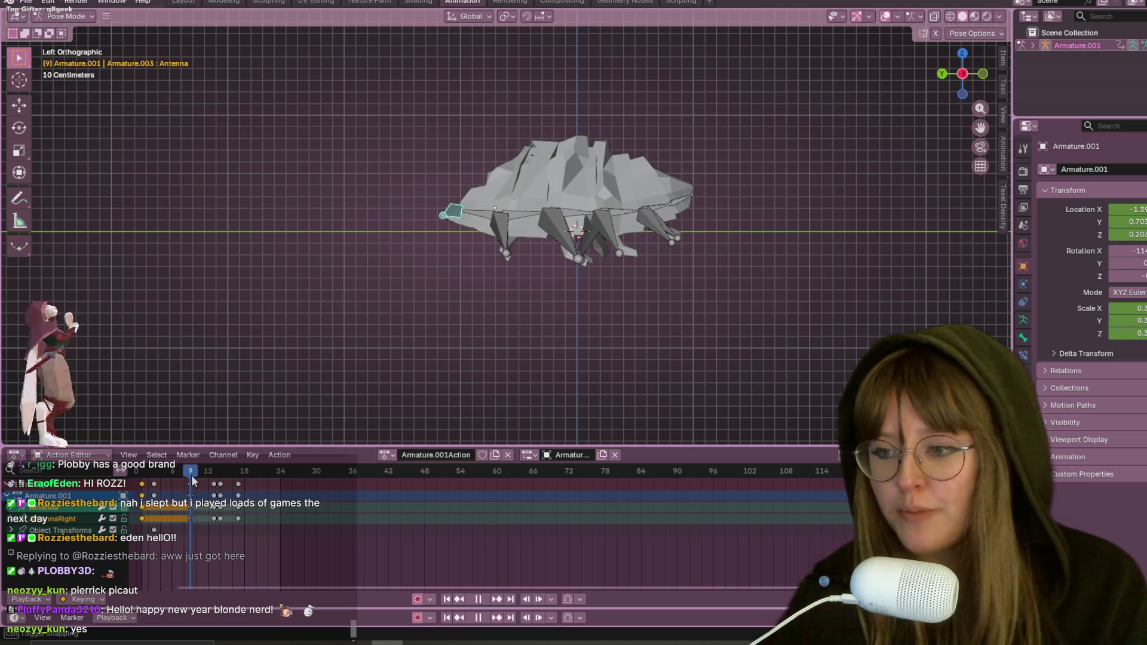
Step: Fold the right legs by rotating Rleg3, then Rleg1 and Rleg2 upward
left_click(597, 244)
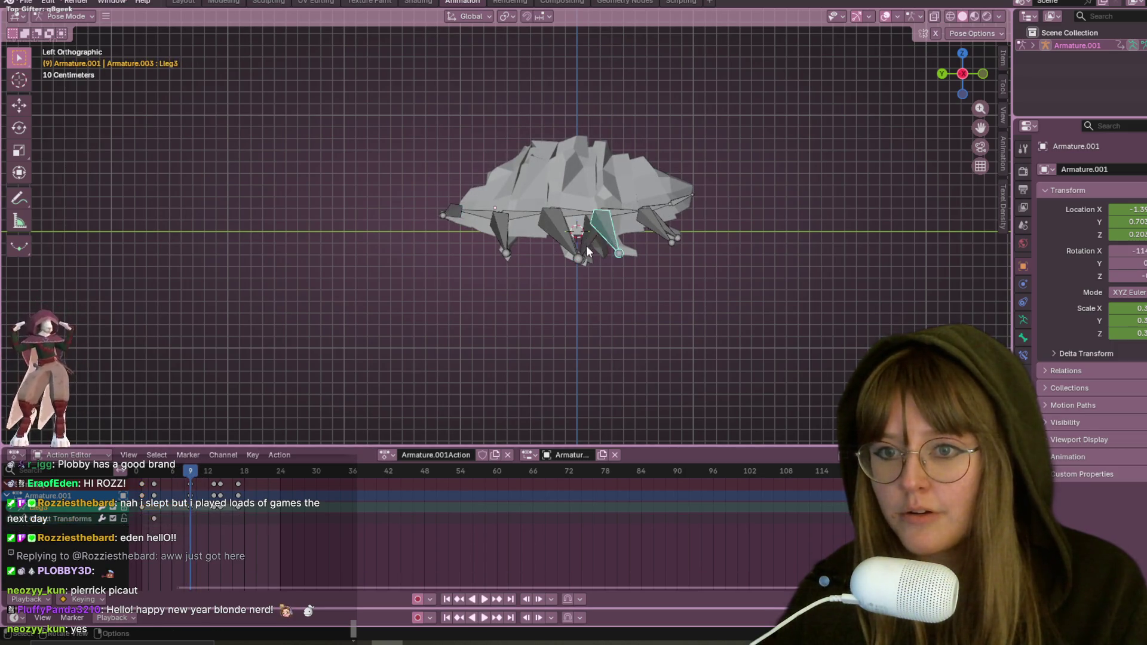
key("r")
left_click(610, 248)
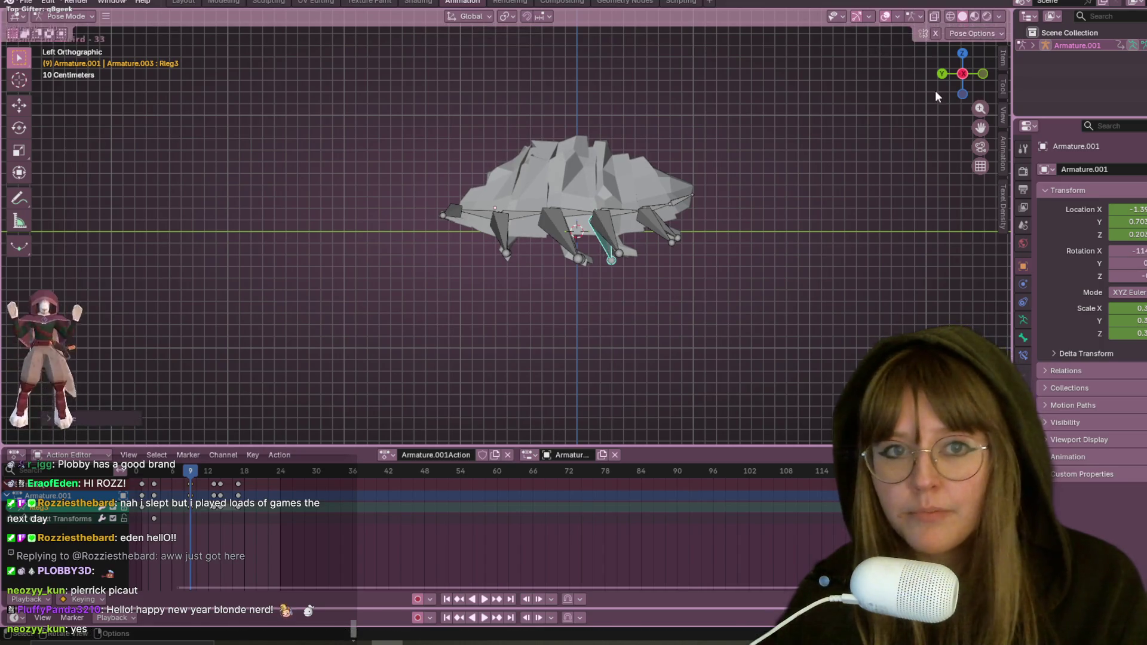
left_click(983, 75)
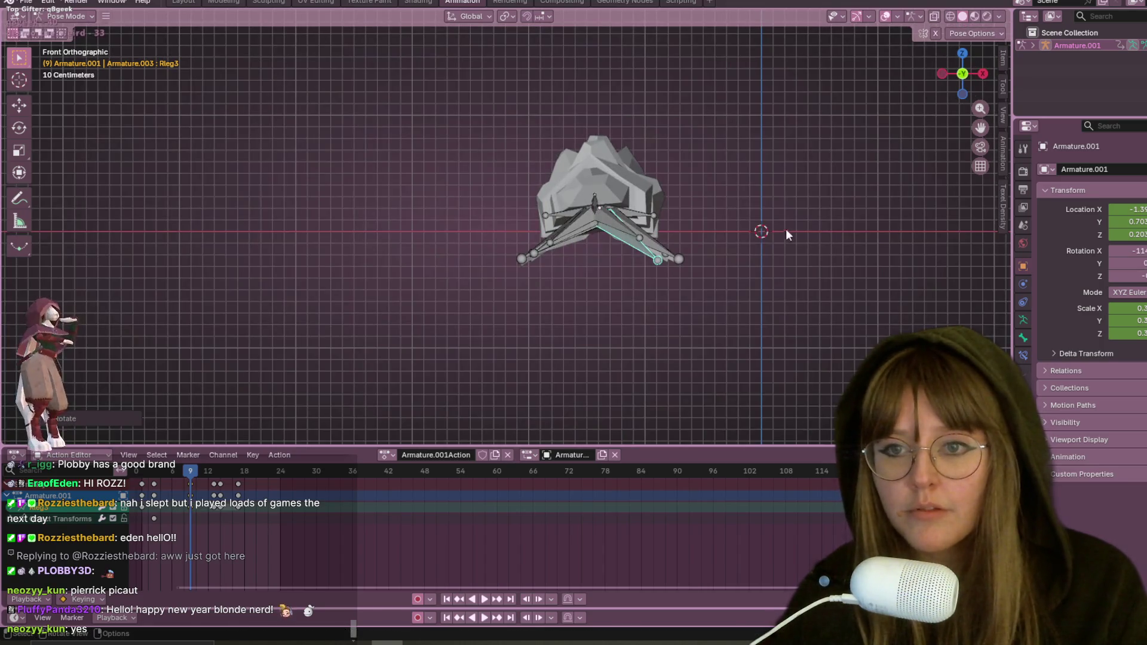
left_click(676, 250)
left_click(668, 255, "shift")
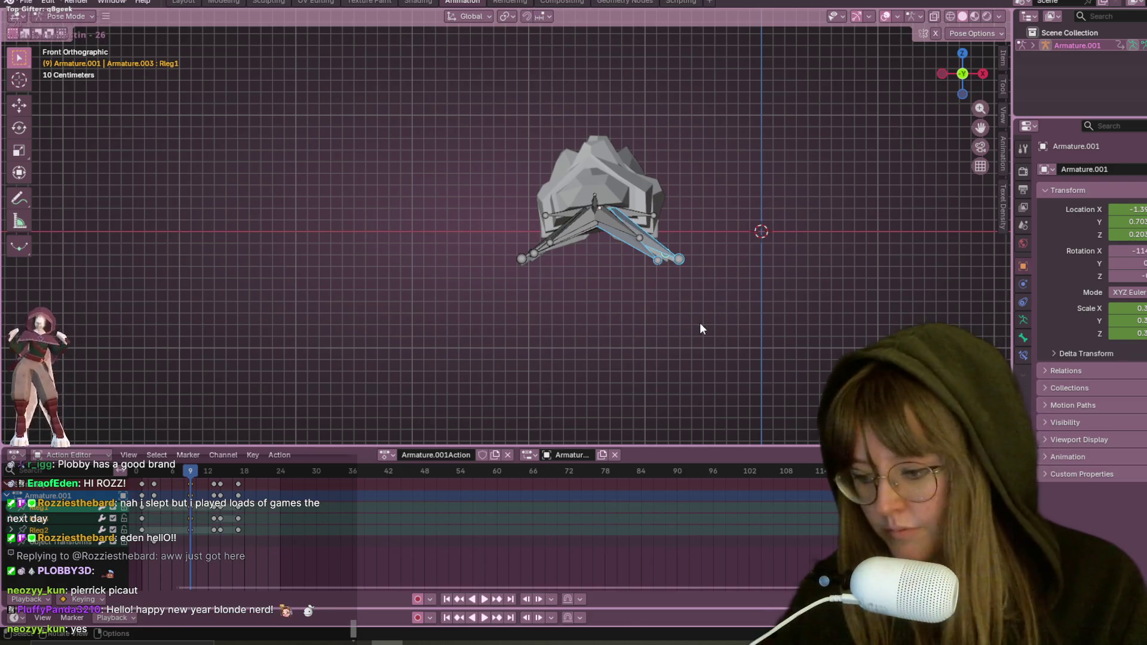
key("r")
left_click(740, 270)
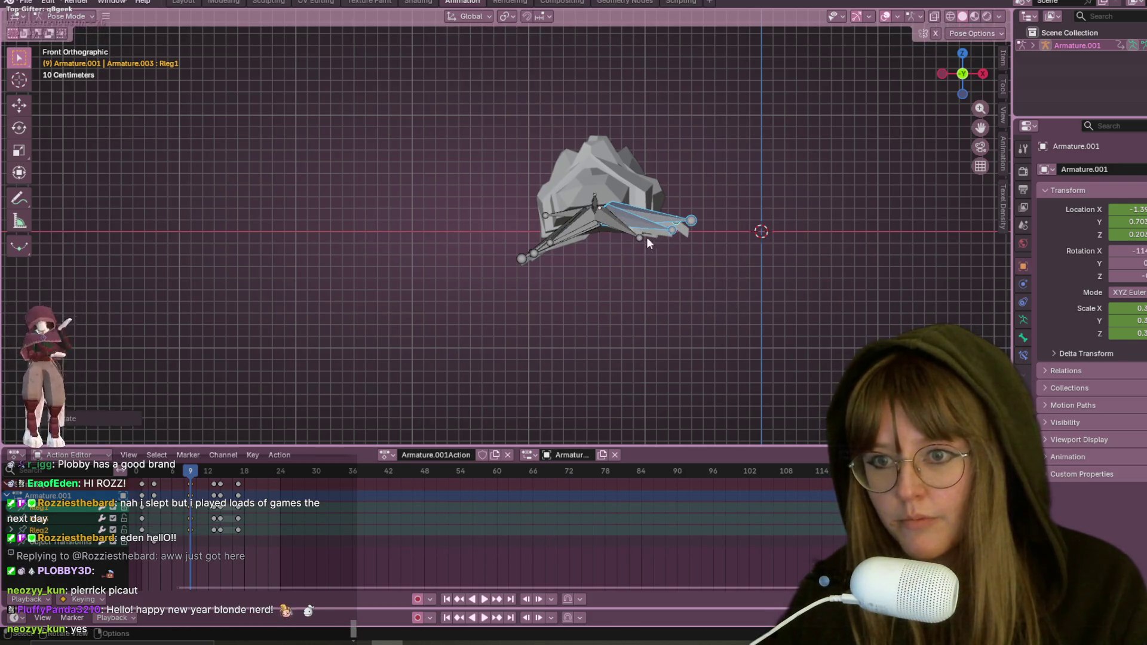
Step: Box-select the left legs Lleg2, Lleg3 and Lleg4 and rotate them to fold
left_click(615, 225)
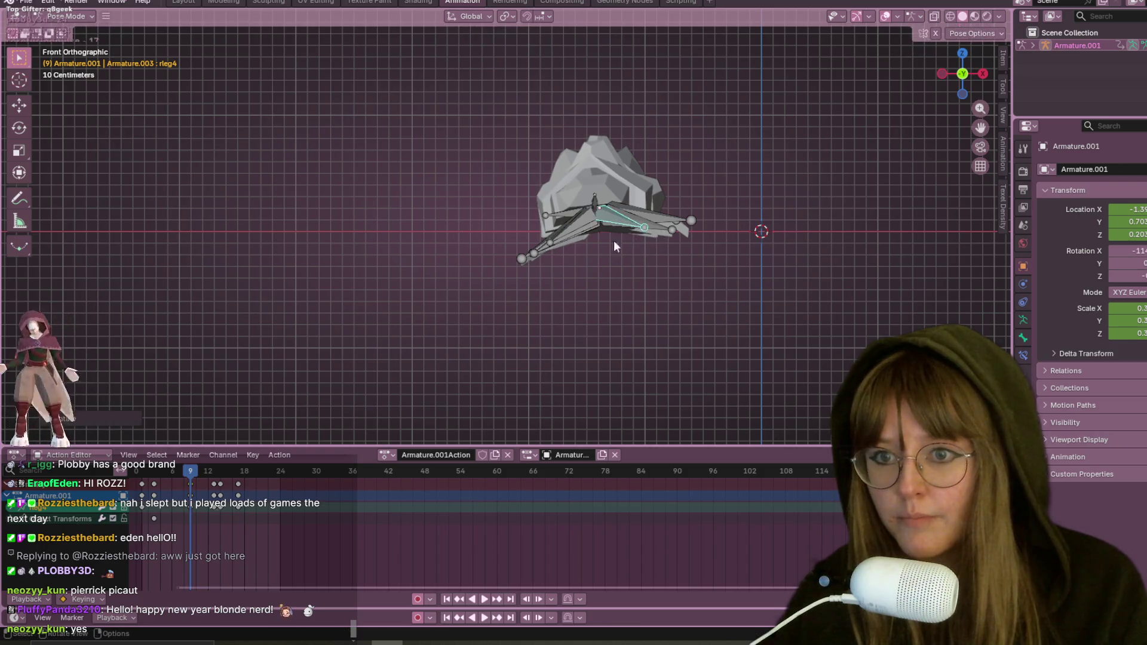
left_click_drag(528, 256, 565, 285)
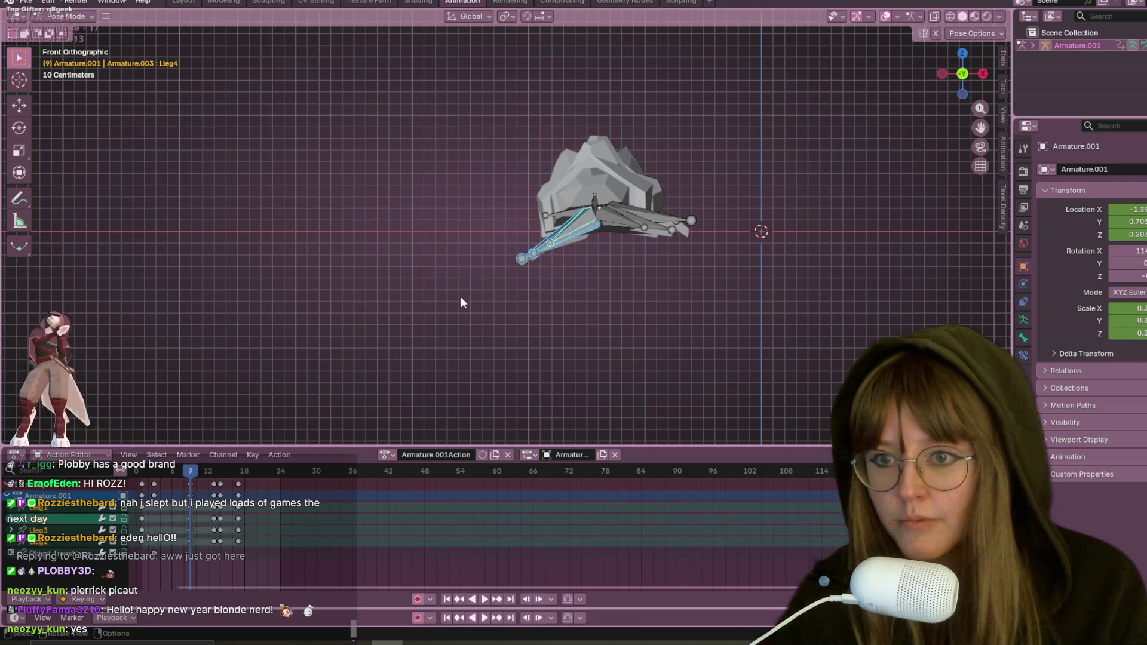
key("r")
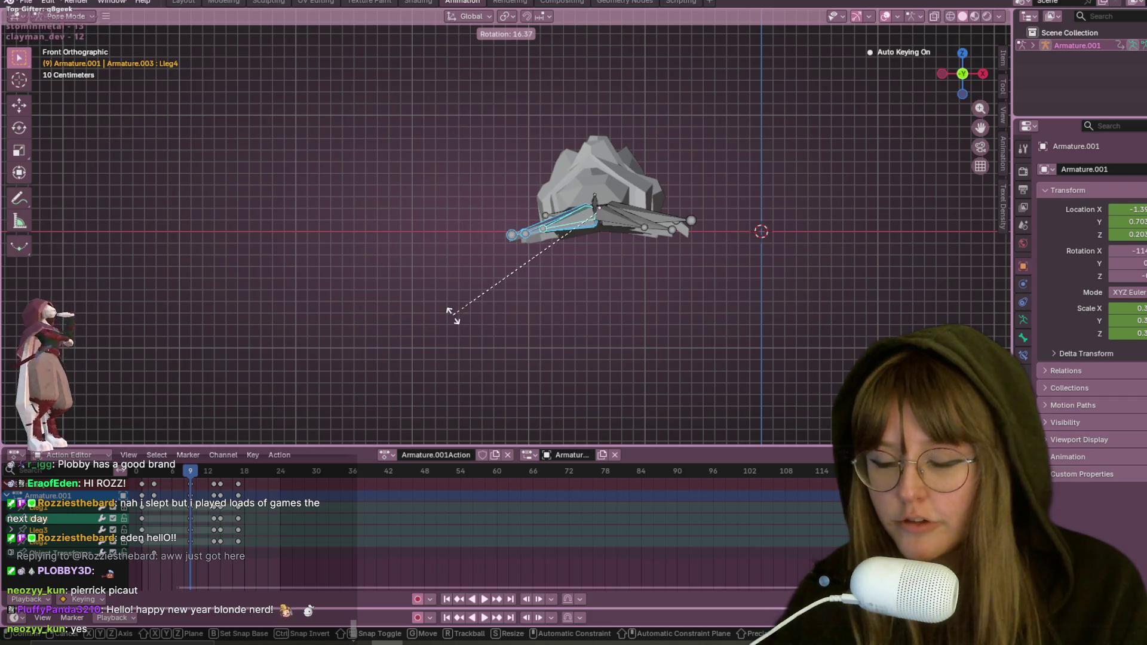
left_click(452, 316)
mouse_move(556, 222)
middle_mouse_down()
mouse_move(626, 293)
mouse_move(725, 286)
mouse_move(719, 221)
mouse_move(776, 306)
mouse_move(535, 295)
middle_mouse_up()
Step: Raise both antenna bones, rotating each upward from the back view
left_click(534, 291)
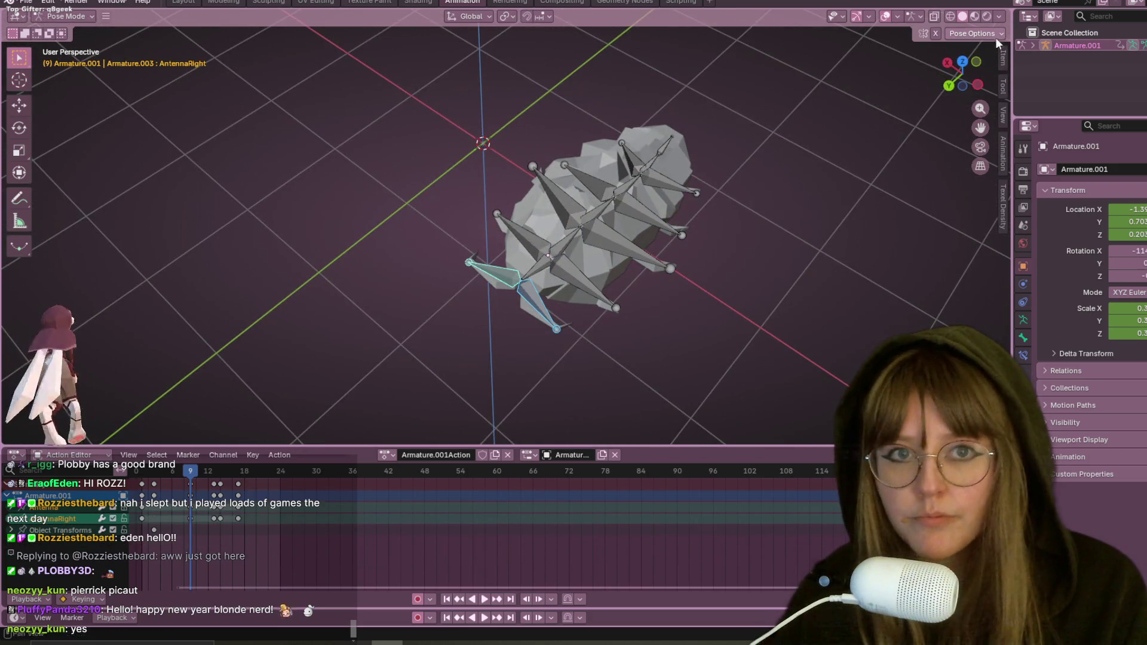
left_click(948, 87)
scroll(710, 320, "up", 5)
scroll(679, 253, "up", 3)
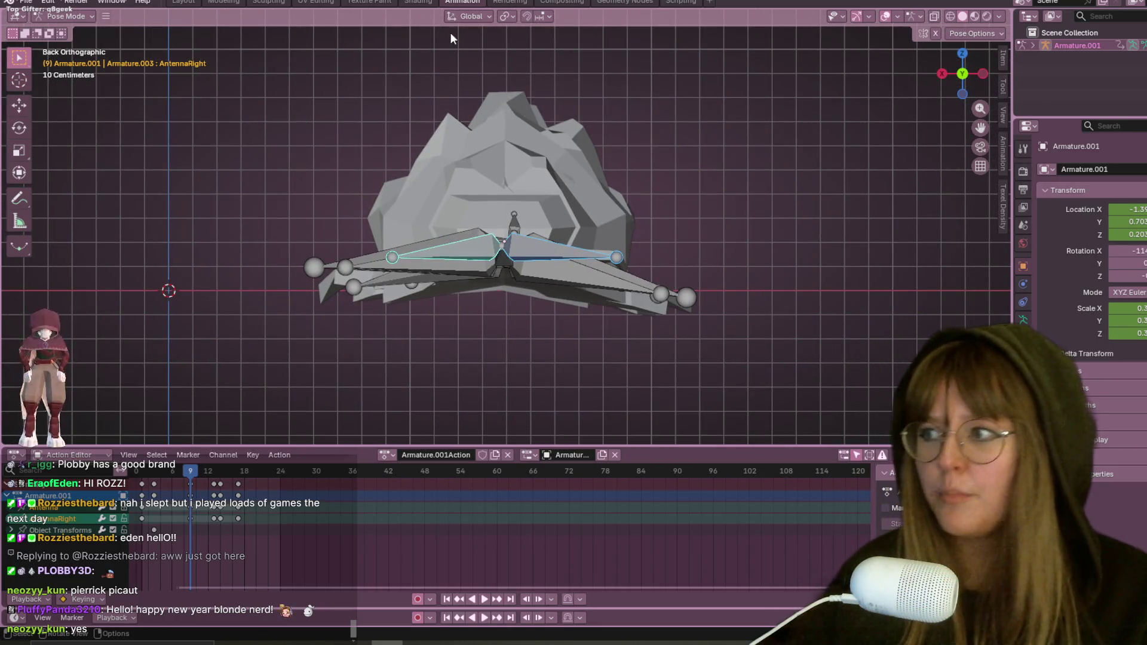
left_click(553, 276)
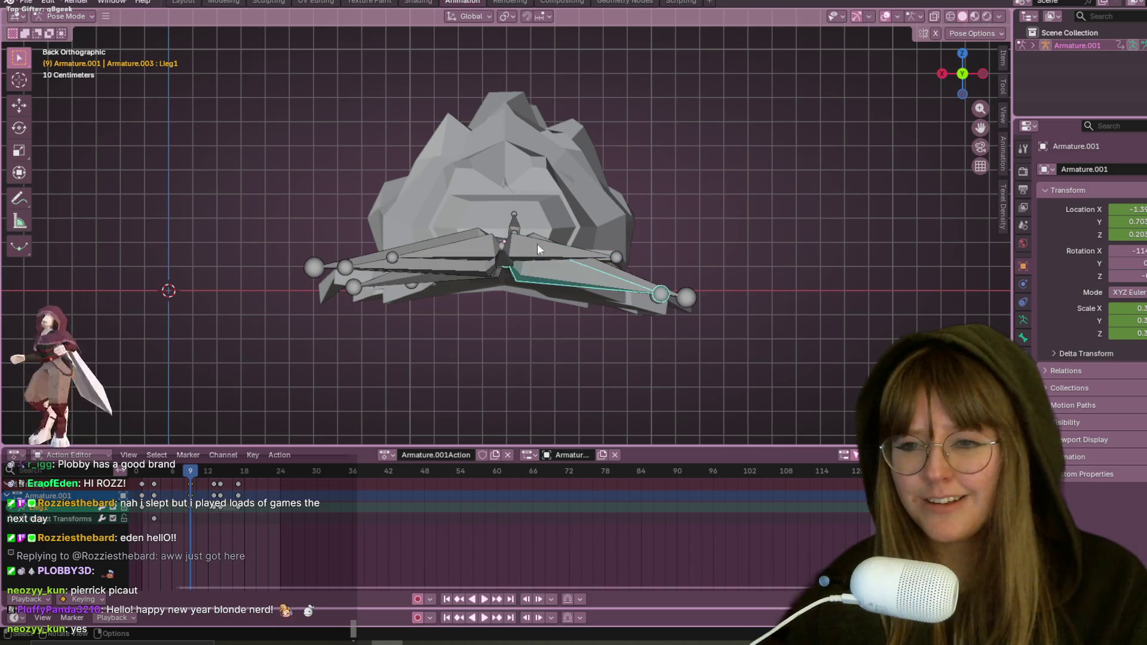
key("r")
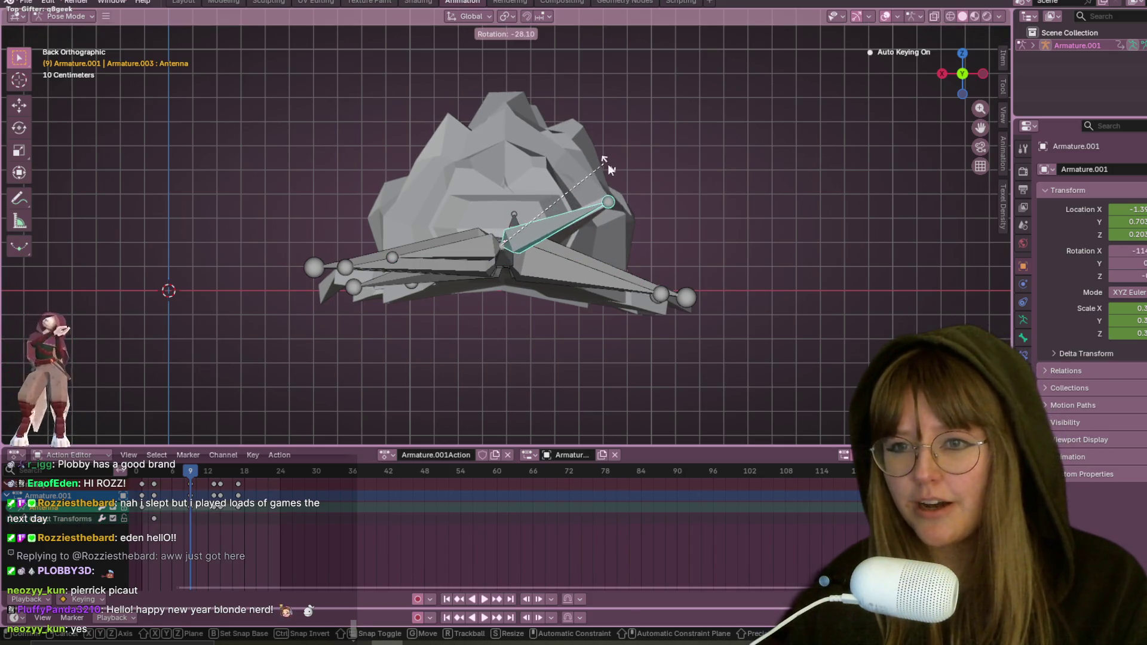
left_click(609, 167)
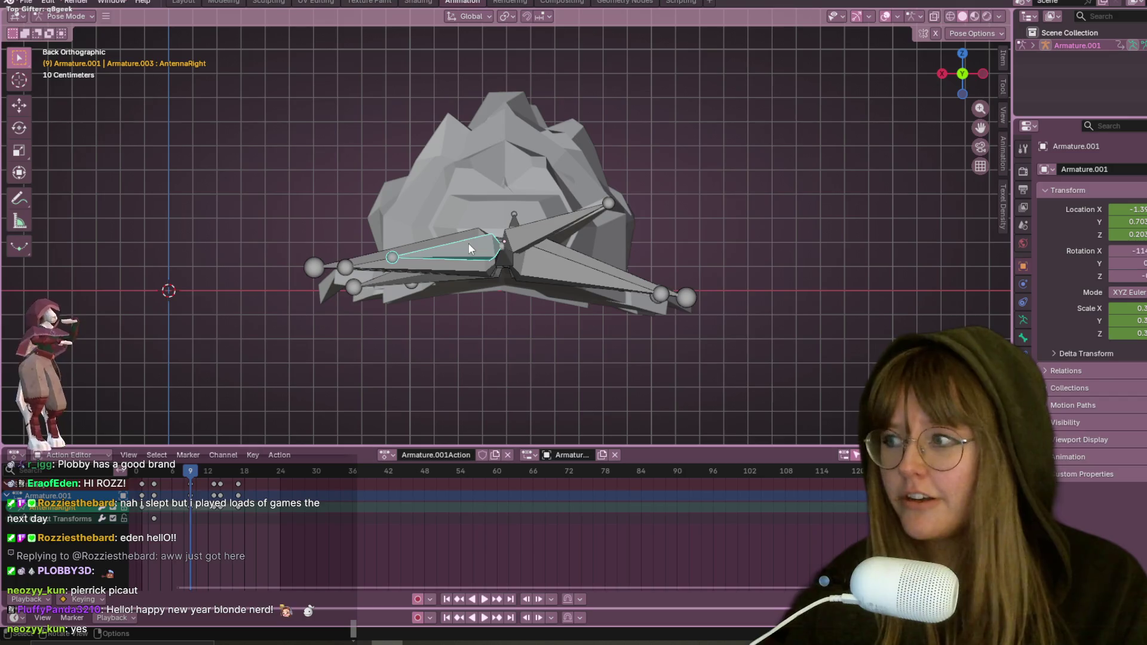
key("r")
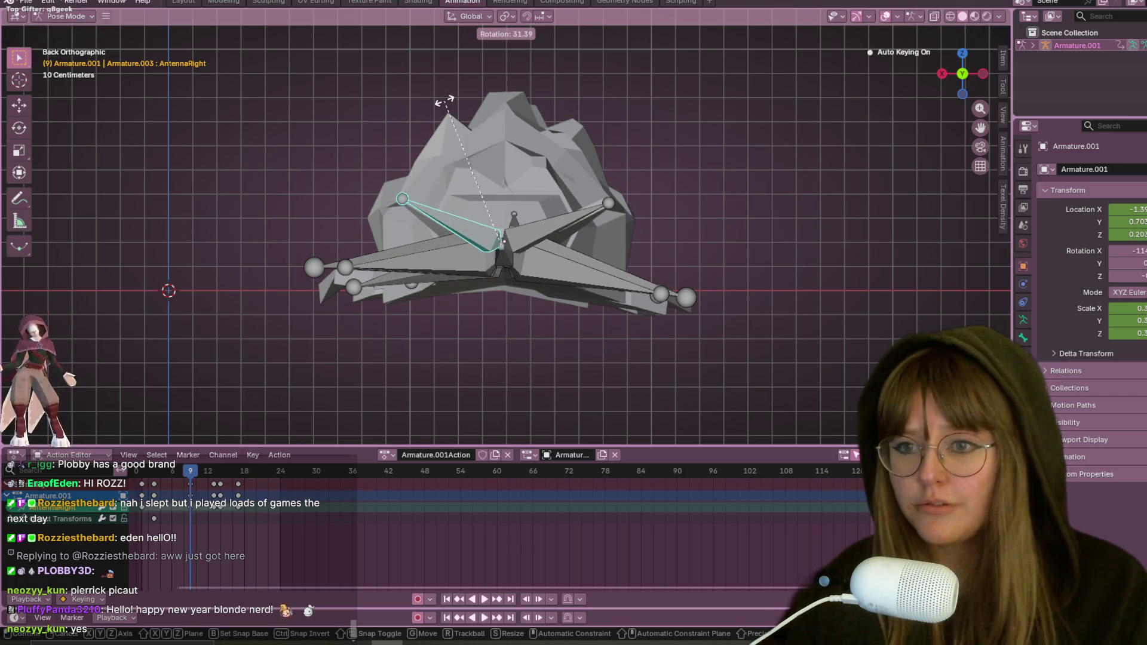
left_click(444, 102)
mouse_move(540, 131)
middle_mouse_down()
mouse_move(646, 82)
mouse_move(797, 59)
mouse_move(696, 183)
mouse_move(643, 105)
mouse_move(625, 41)
mouse_move(660, 80)
mouse_move(679, 170)
mouse_move(664, 47)
mouse_move(762, 72)
mouse_move(764, 152)
mouse_move(606, 200)
mouse_move(593, 150)
middle_mouse_up()
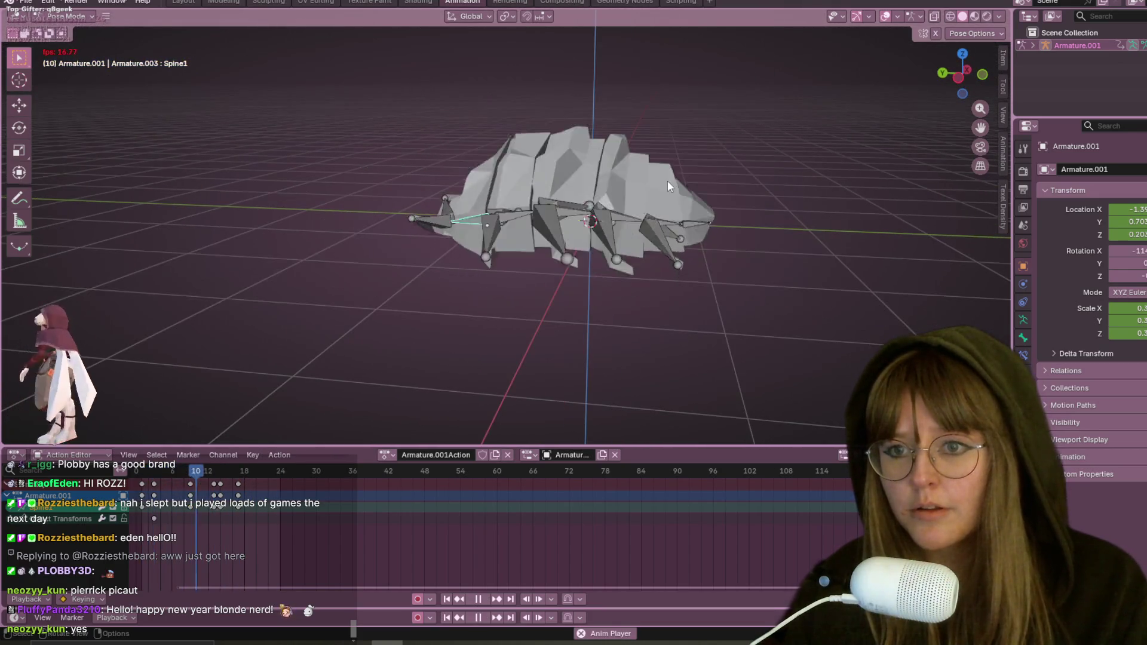
Step: Play the curl, set the playhead to frame 14, and orbit above the half-rolled pill bug
key("Escape")
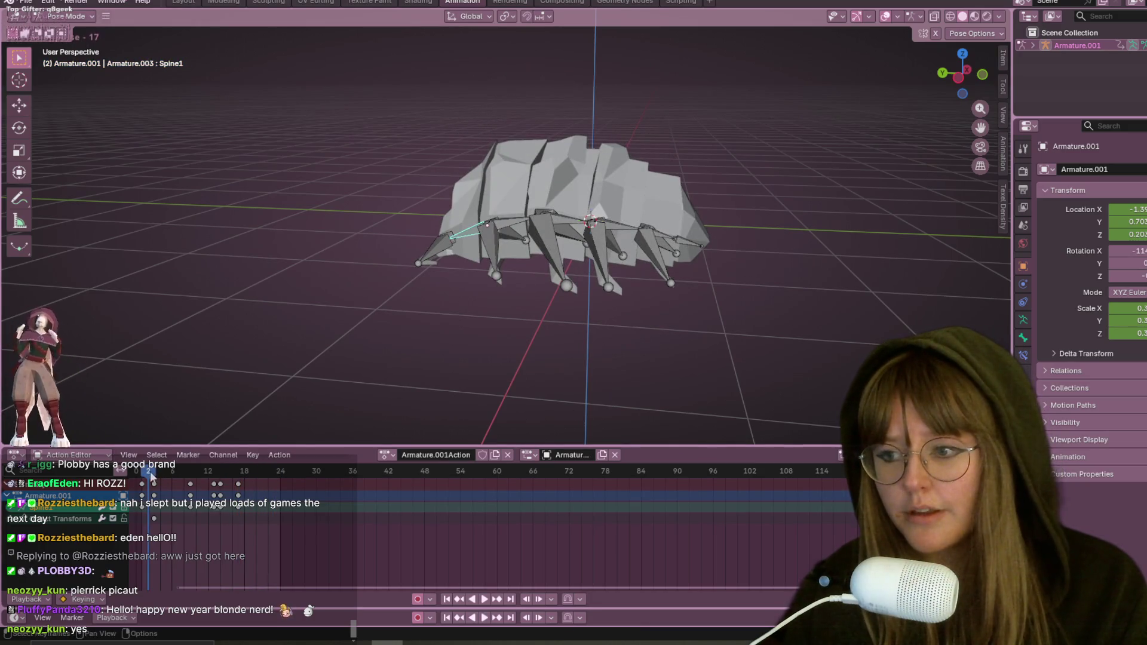
key("space")
mouse_move(234, 472)
left_mouse_down()
mouse_move(207, 472)
mouse_move(221, 472)
left_mouse_up()
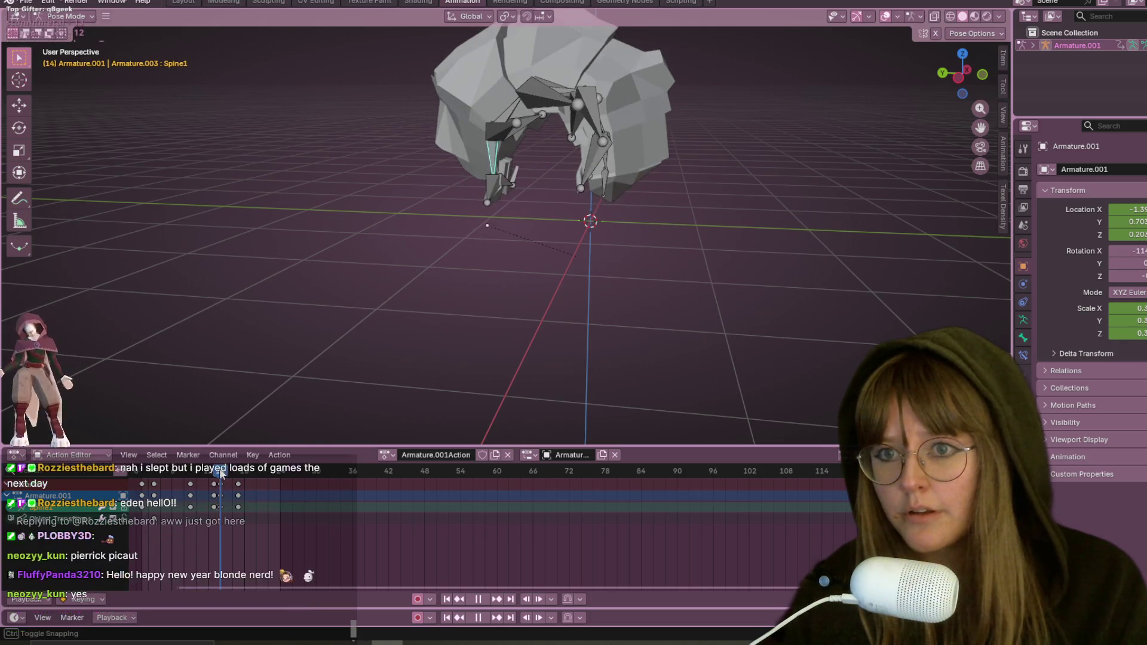
mouse_move(611, 181)
middle_mouse_down()
mouse_move(589, 184)
mouse_move(574, 279)
mouse_move(578, 225)
mouse_move(519, 171)
mouse_move(480, 95)
middle_mouse_up()
mouse_move(499, 134)
middle_mouse_down()
mouse_move(628, 244)
mouse_move(602, 282)
middle_mouse_up()
Step: From the top view, rotate the selected leg bones, turning one to point straight up
left_click(959, 66)
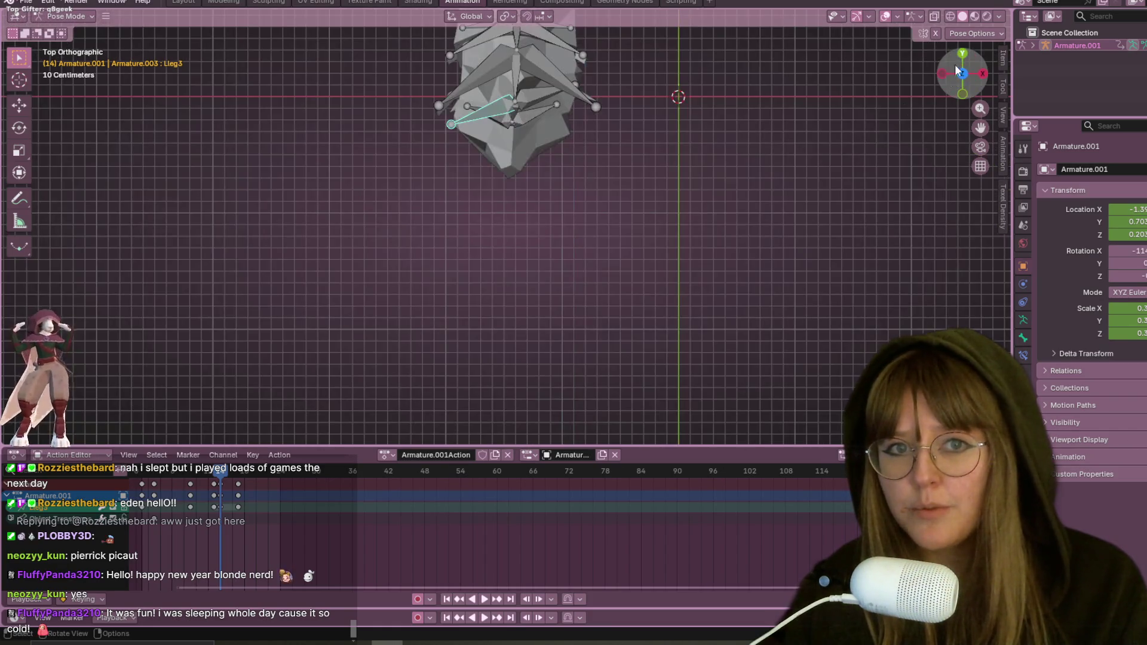
key("r")
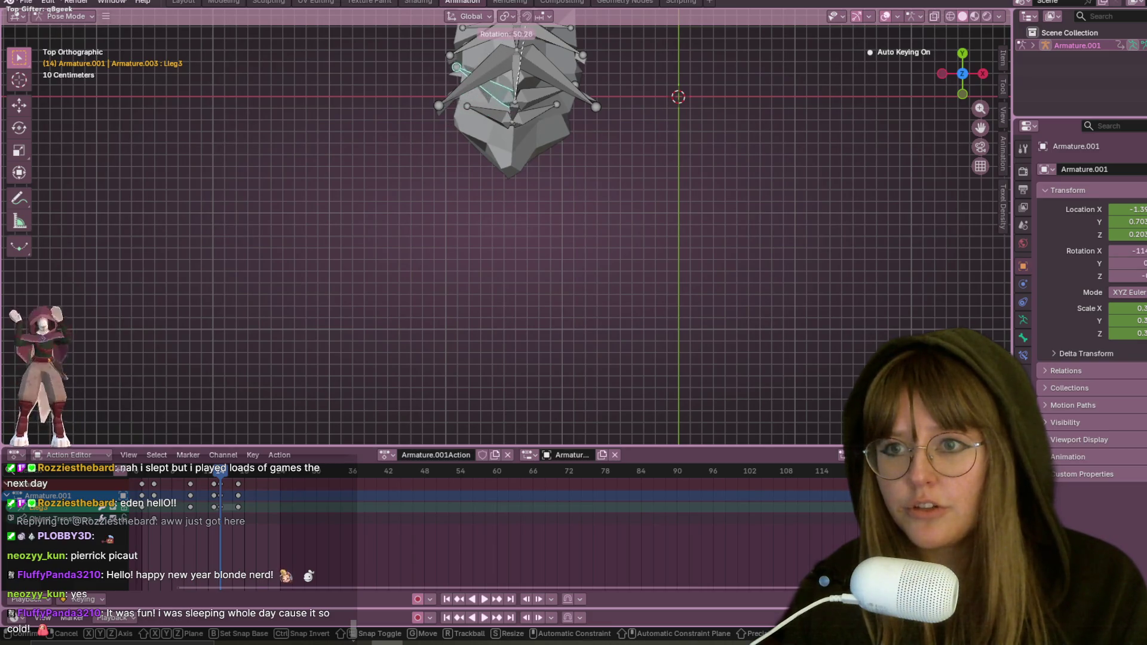
left_click(589, 25)
middle_click_drag(591, 107, 591, 213, "shift")
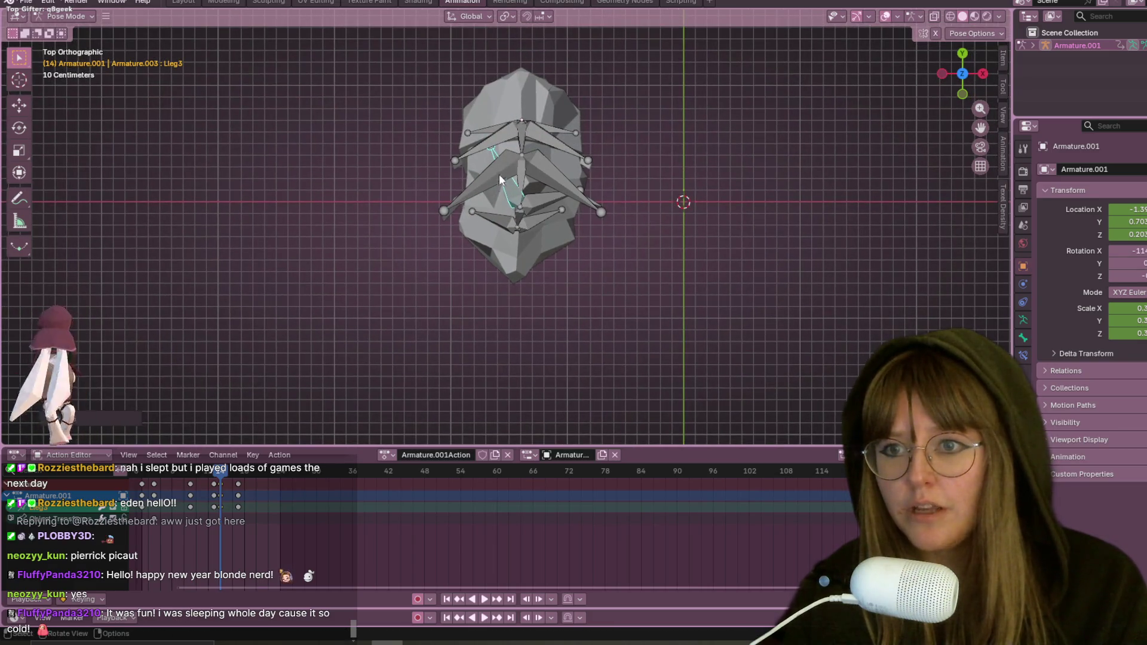
key("r")
left_click(466, 114)
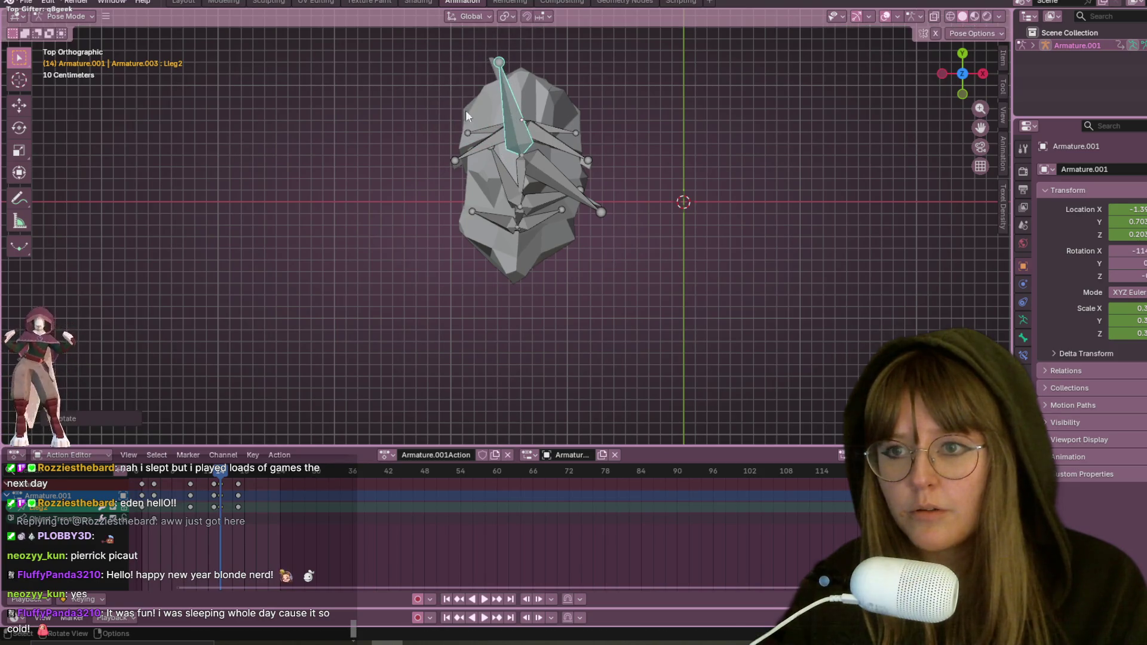
mouse_move(485, 223)
middle_mouse_down()
mouse_move(593, 86)
mouse_move(597, 119)
mouse_move(519, 97)
mouse_move(576, 120)
mouse_move(664, 212)
mouse_move(582, 225)
mouse_move(666, 105)
mouse_move(711, 154)
mouse_move(660, 257)
mouse_move(518, 174)
middle_mouse_up()
key("bracketright")
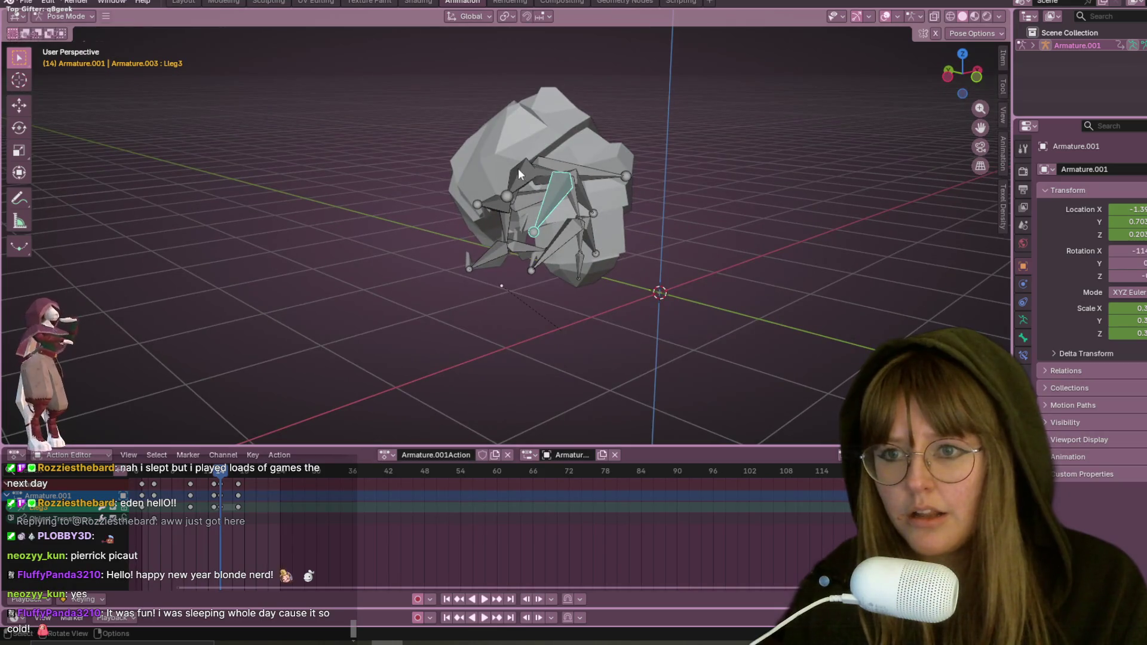
Step: In the front view, fold the selected leg bone and Lleg1 under the curled body
left_click(977, 76)
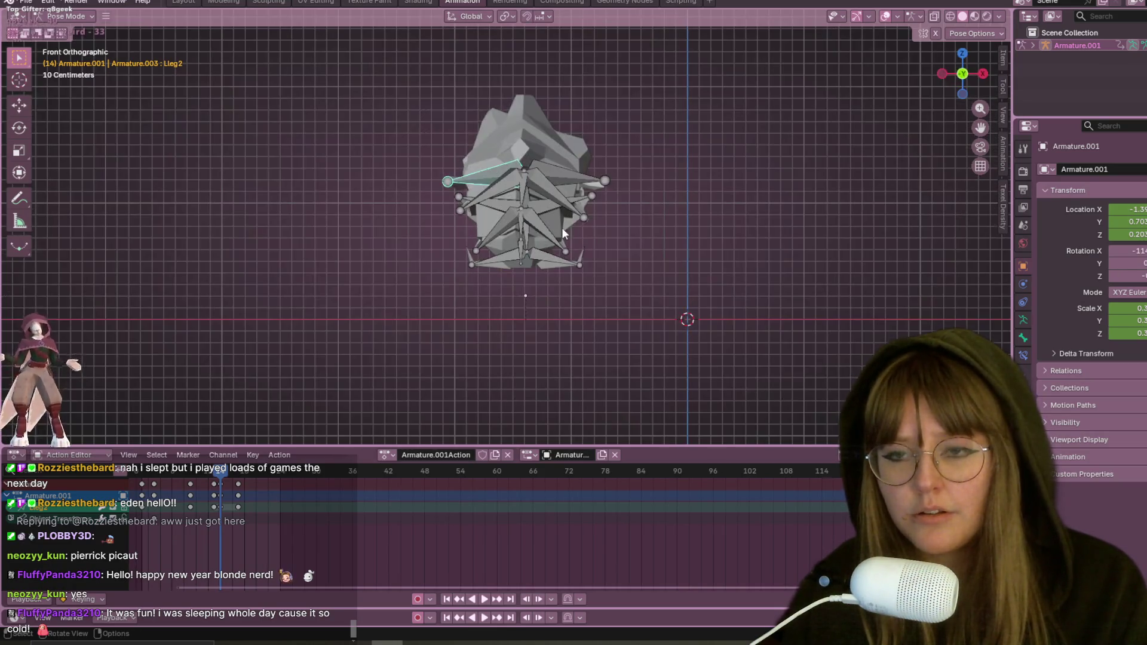
scroll(439, 302, "up", 2, "shift")
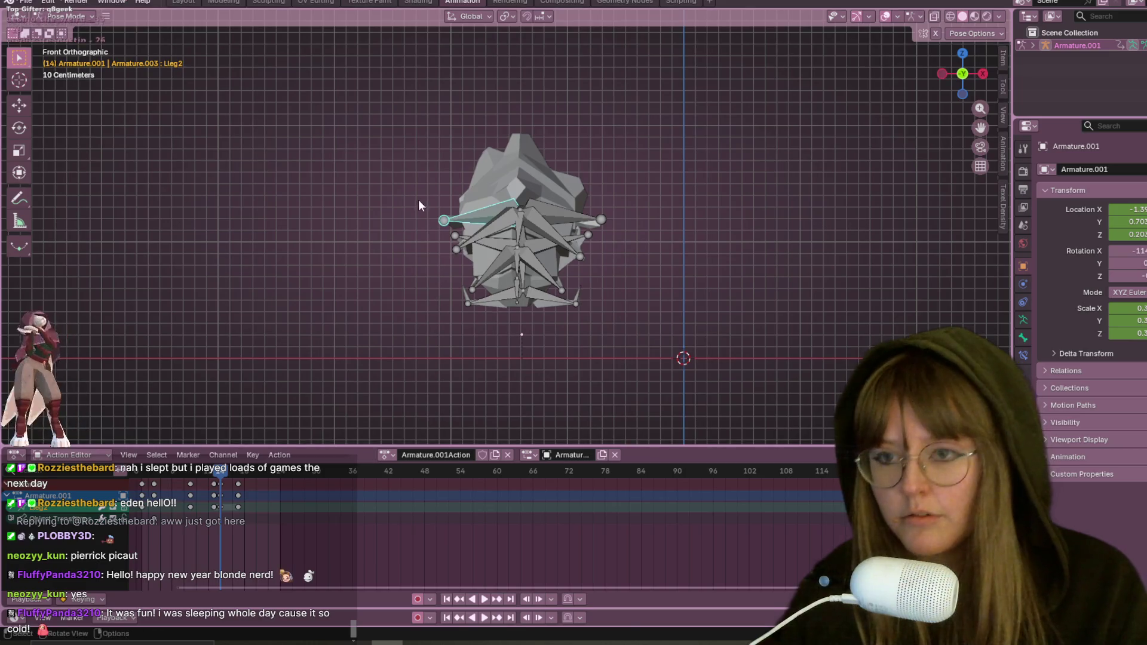
key("r")
left_click(493, 247)
left_click(501, 233)
key("r")
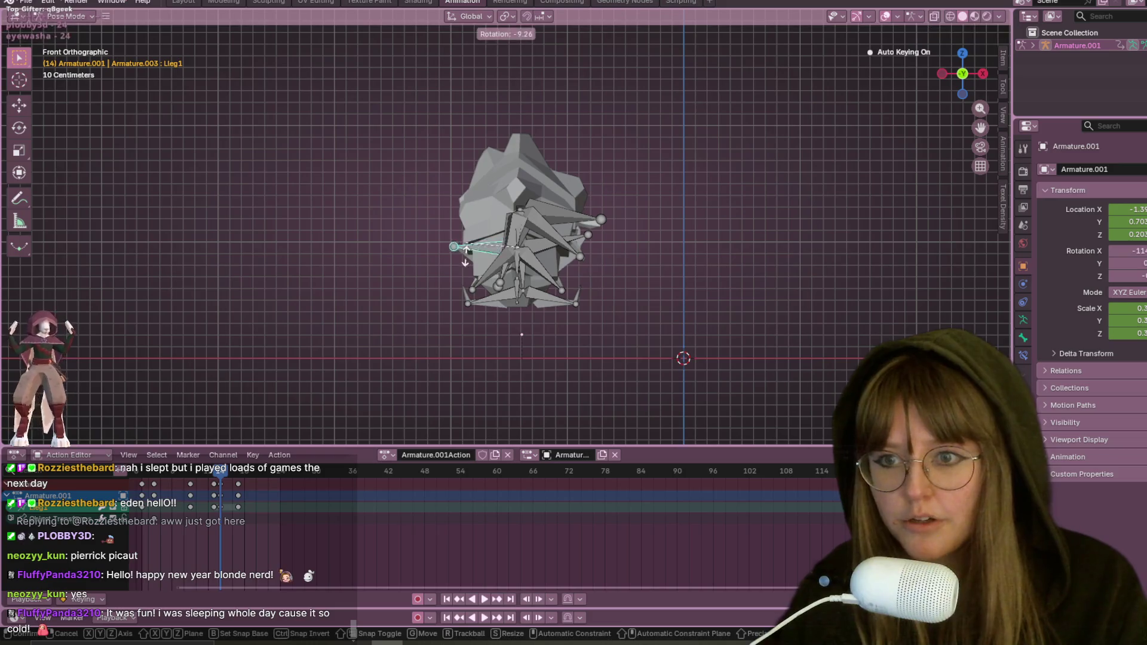
left_click(509, 292)
Step: Rotate the right legs Rleg2, Rleg3, rleg4 and Rleg1 into their folded poses
key("r")
left_click(546, 231)
left_click(524, 269)
key("r")
left_click(526, 268)
left_click(536, 266)
key("r")
left_click(521, 271)
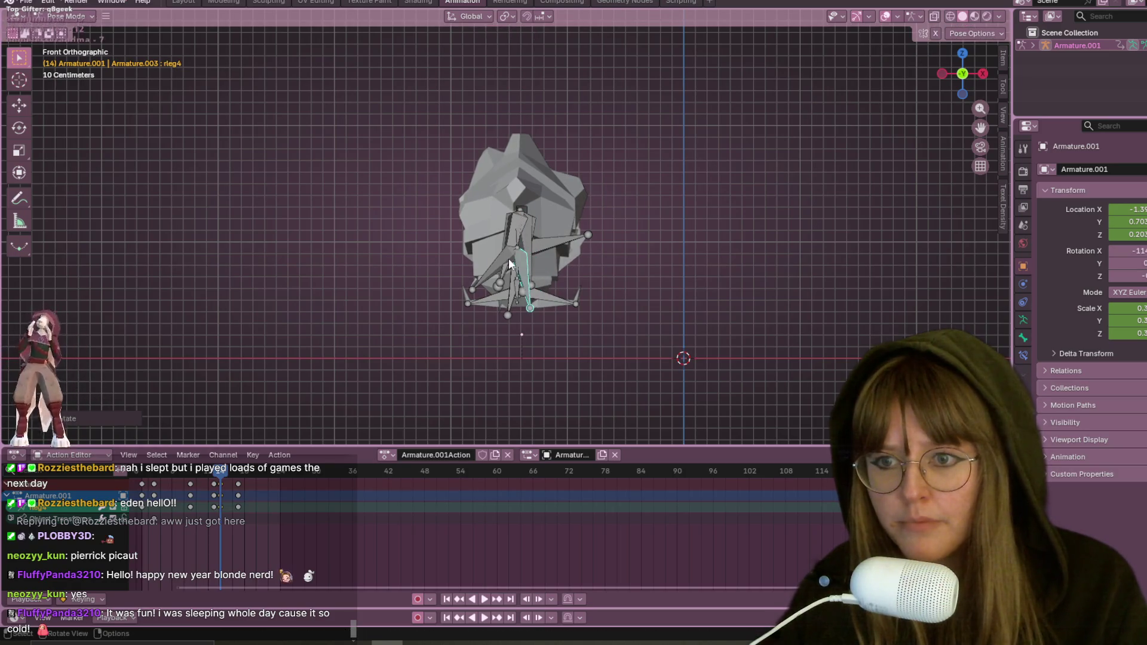
left_click(510, 257)
key("r")
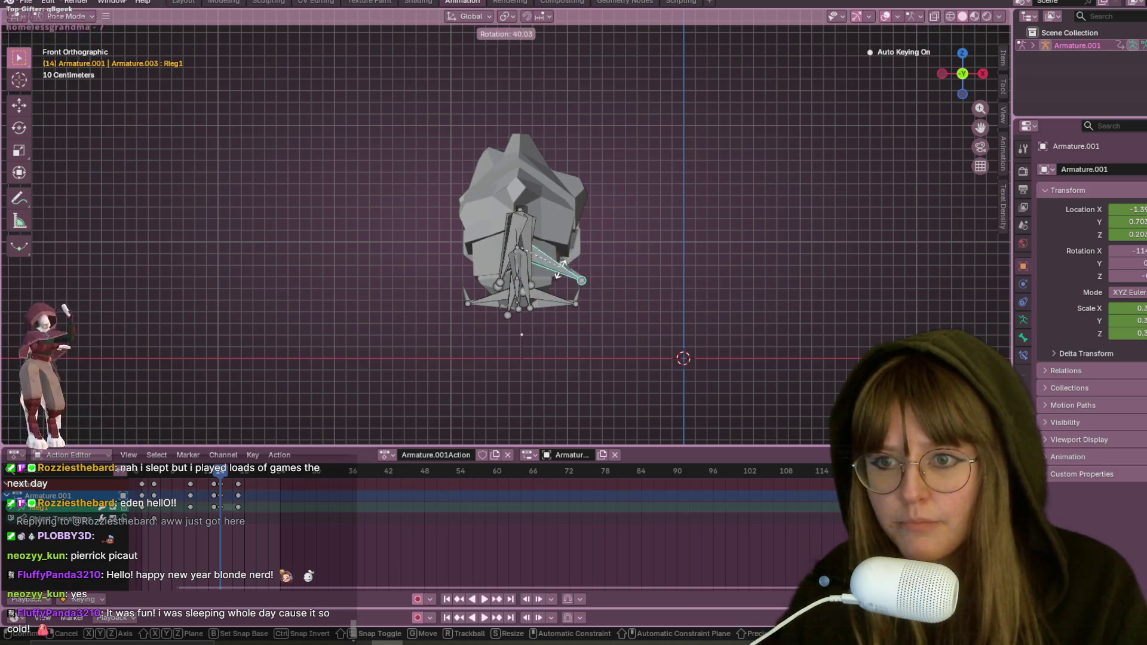
left_click(526, 311)
Step: Refine the Rleg1 leg bone's rotation from the left side view
mouse_move(526, 311)
middle_mouse_down()
mouse_move(596, 259)
mouse_move(600, 178)
mouse_move(539, 271)
middle_mouse_up()
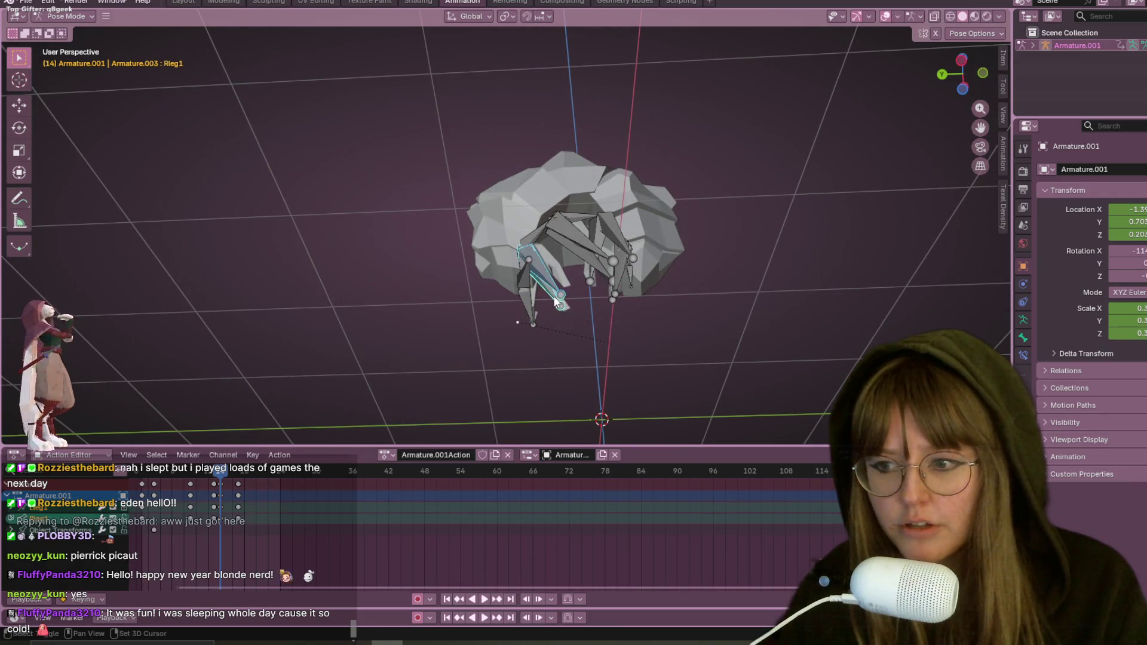
left_click(961, 60)
key("r")
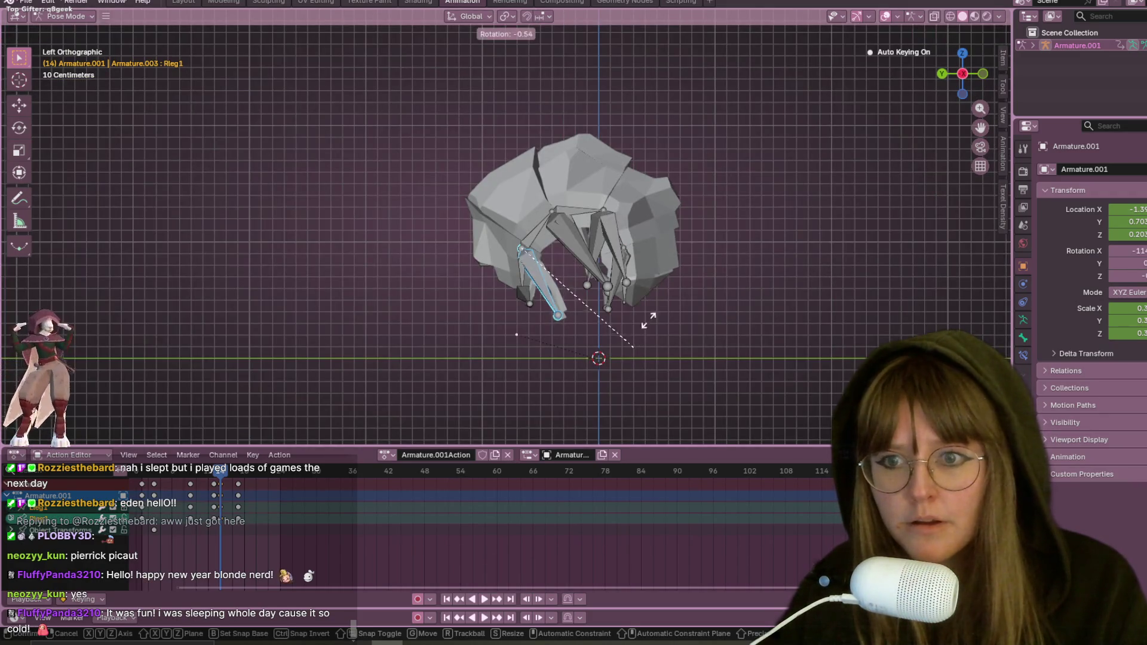
left_click(680, 269)
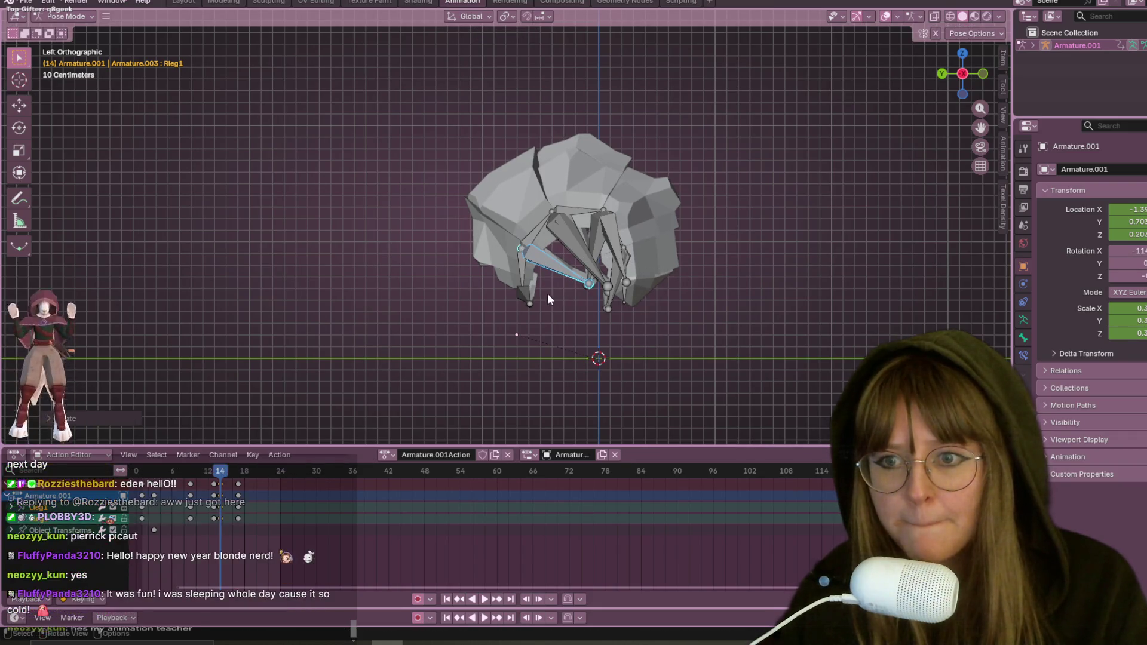
Step: Fold the AntennaRight bone under the body, then return to frame 0
left_click(592, 286)
middle_click_drag(592, 286, 542, 346)
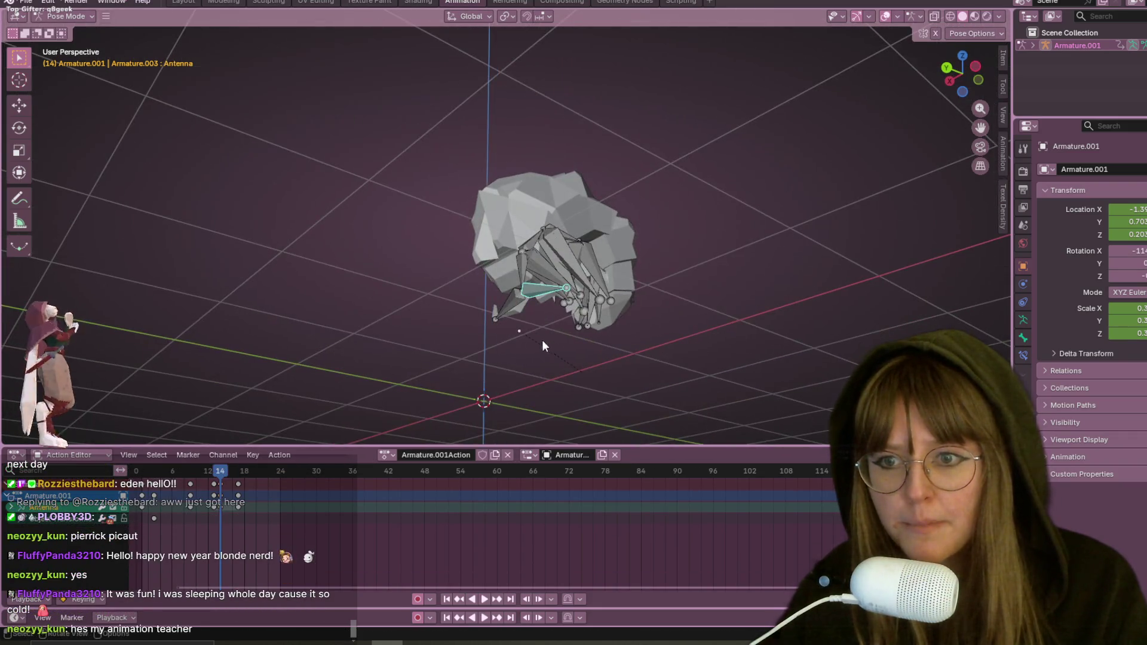
left_click(512, 294)
left_click(975, 65)
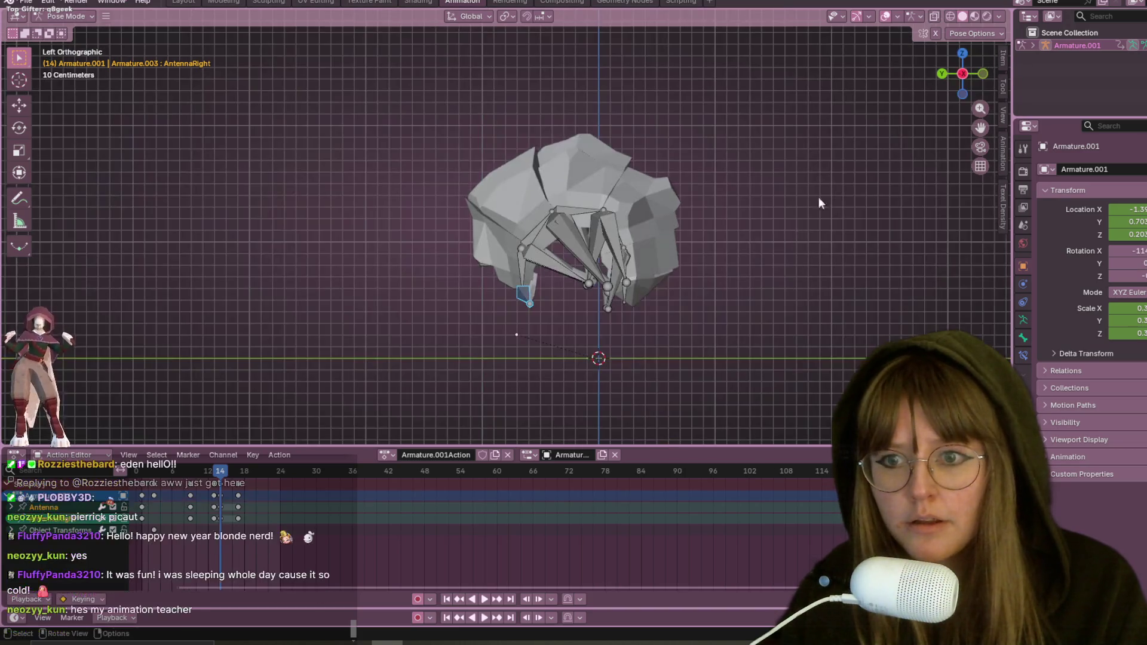
key("r")
left_click(632, 301)
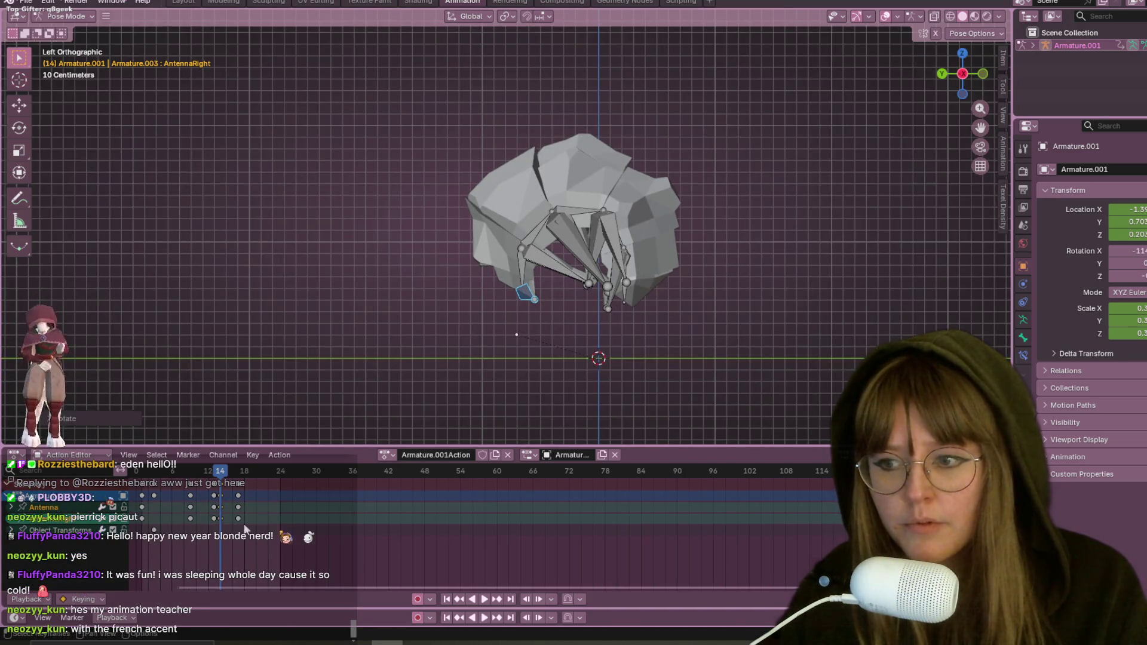
key("shift+Left")
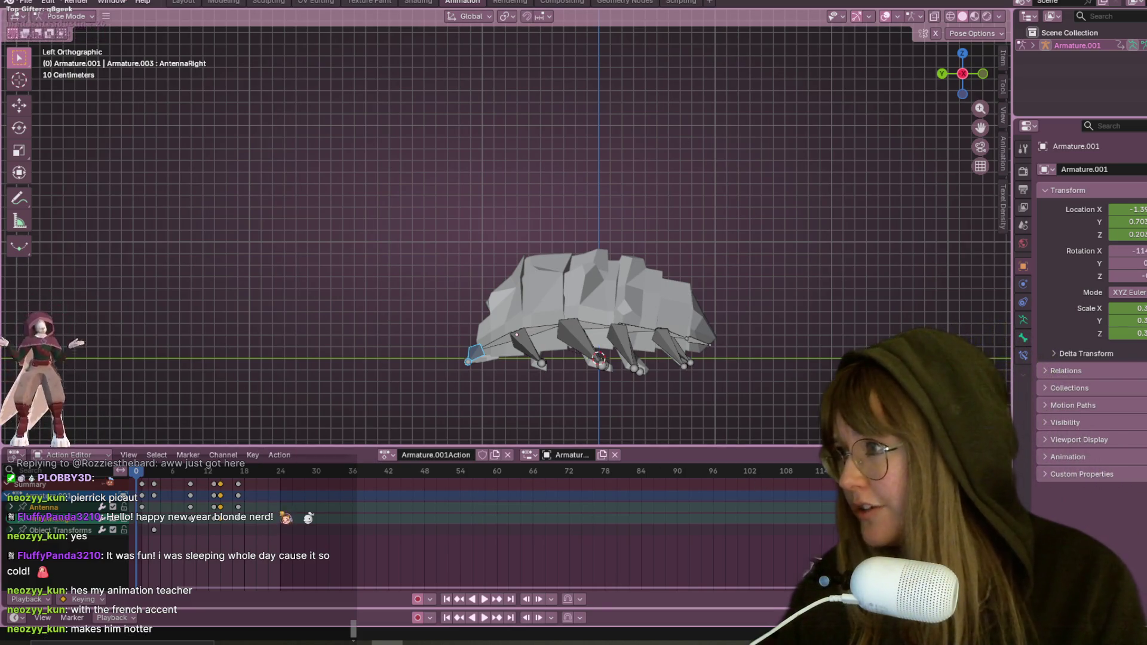
Step: Recentre the bug and zoom in on it from the left side view
mouse_move(848, 388)
middle_mouse_down("shift")
mouse_move(819, 362)
mouse_move(776, 231)
middle_mouse_up("shift")
mouse_move(780, 73)
middle_mouse_down()
mouse_move(802, 153)
mouse_move(783, 106)
middle_mouse_up()
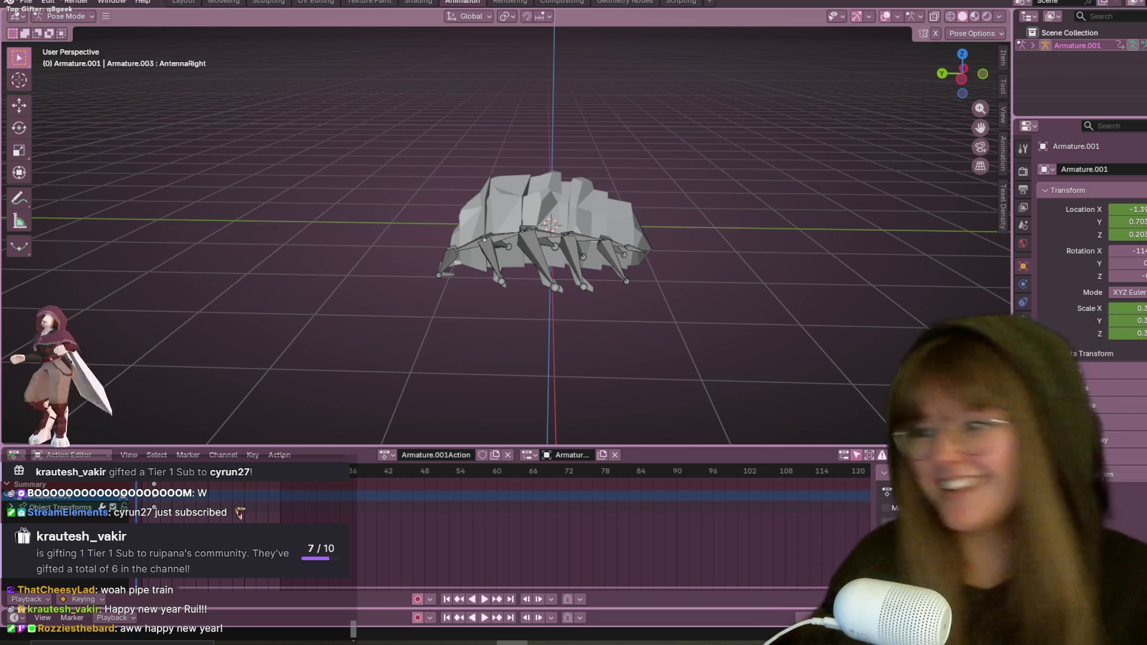
scroll(833, 123, "up", 3)
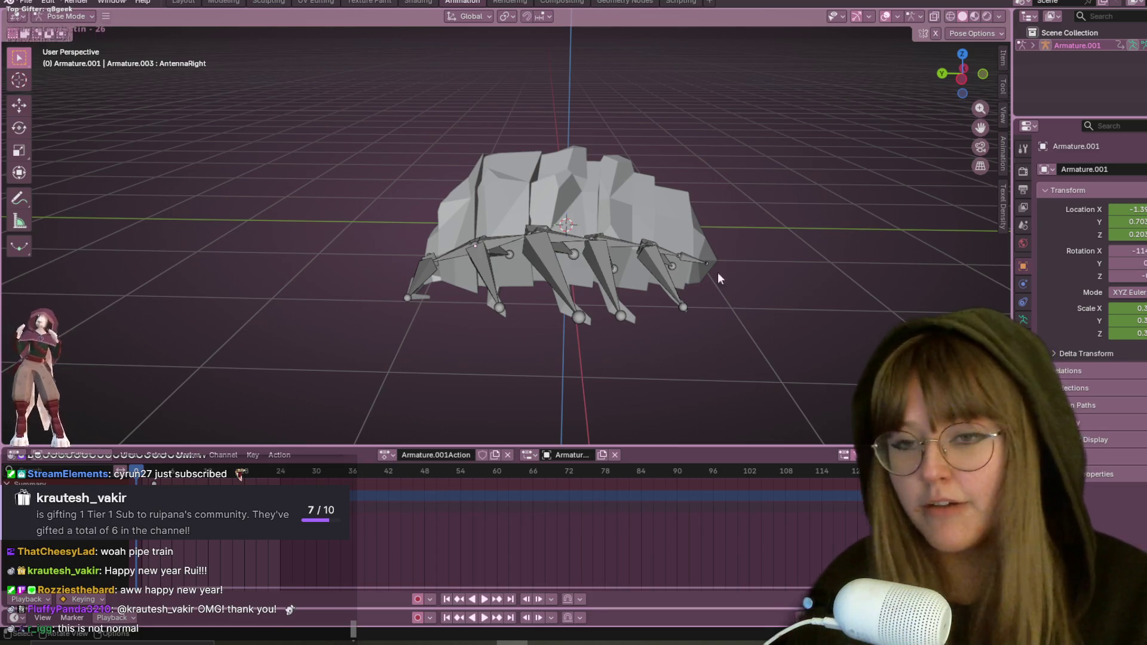
scroll(764, 332, "up", 1)
scroll(659, 158, "up", 1)
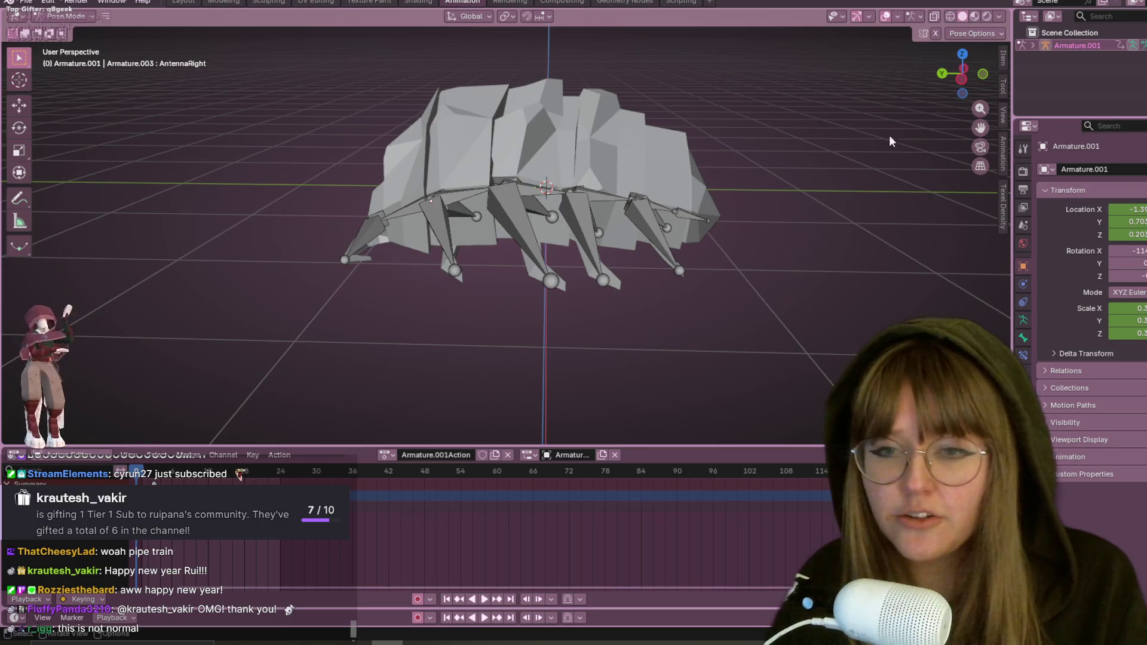
left_click(963, 83)
scroll(706, 105, "up", 2)
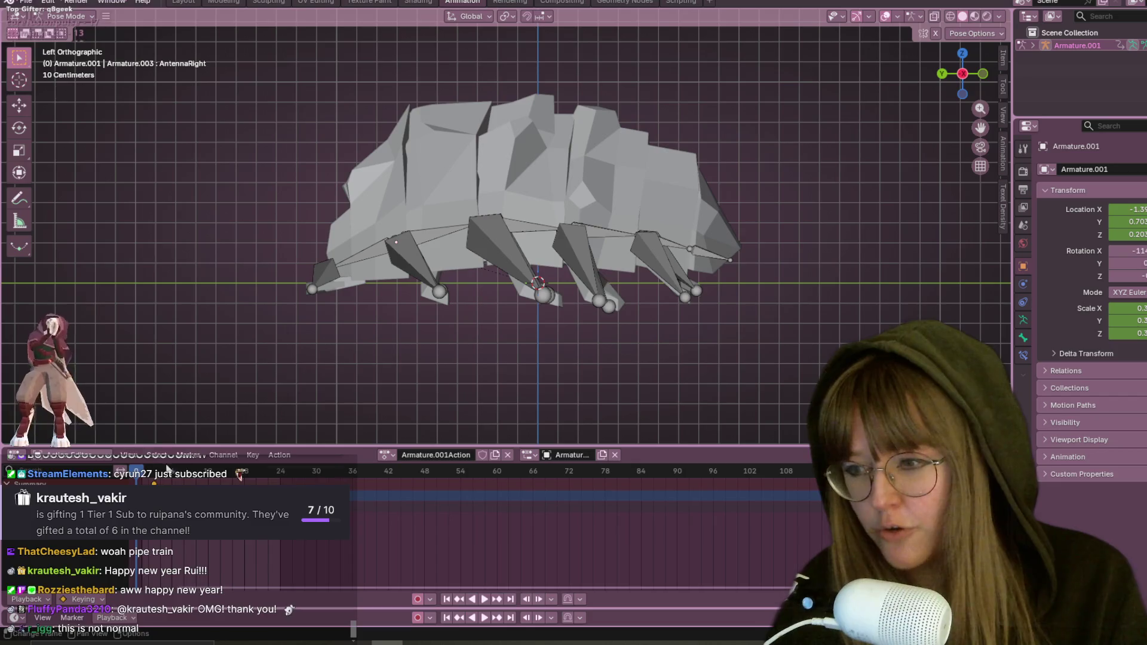
Step: Play the curl animation, select all bones, and stop on the curled frame 14
key("space")
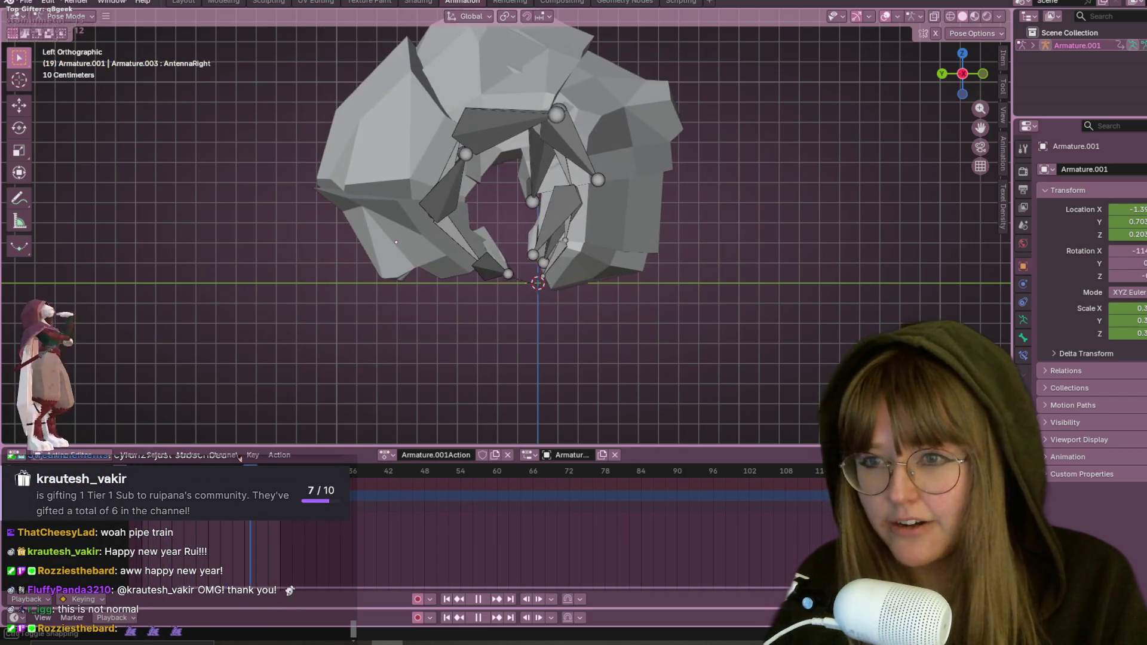
key("space")
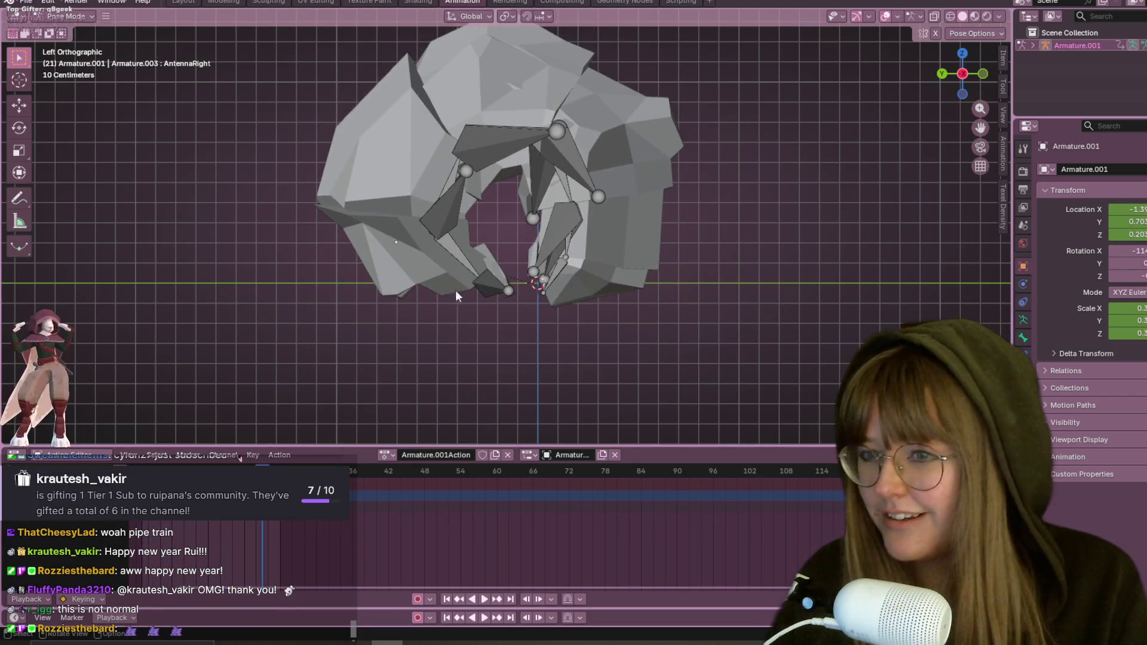
scroll(452, 358, "down", 2)
mouse_move(647, 248)
middle_mouse_down()
mouse_move(582, 221)
mouse_move(419, 185)
middle_mouse_up()
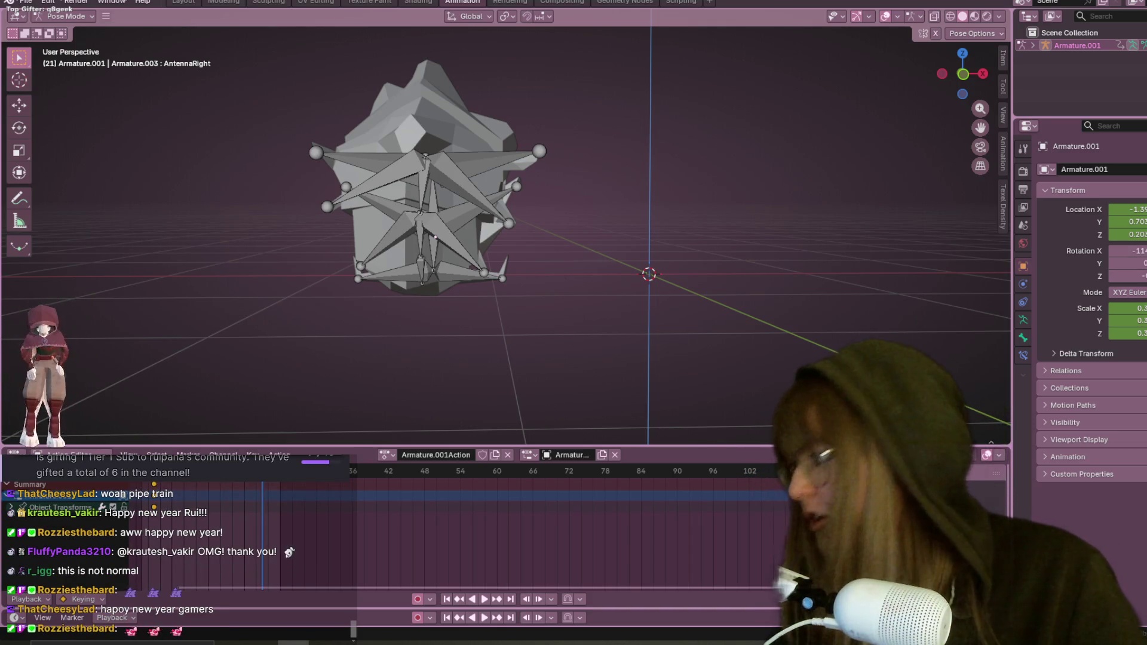
mouse_move(645, 299)
middle_mouse_down()
mouse_move(568, 288)
mouse_move(608, 294)
middle_mouse_up()
key("a")
key("Escape")
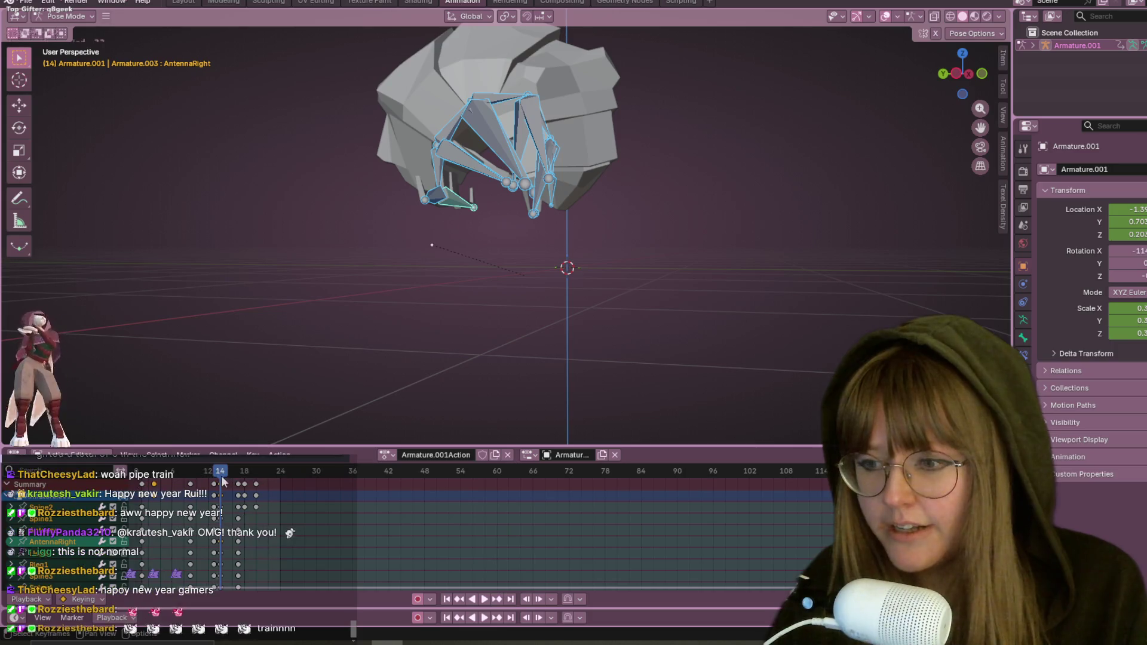
Step: Select the Lleg1, Lleg2, Lleg4 and rleg4 leg bones while inspecting the legs
mouse_move(467, 161)
middle_mouse_down()
mouse_move(510, 139)
mouse_move(526, 168)
middle_mouse_up()
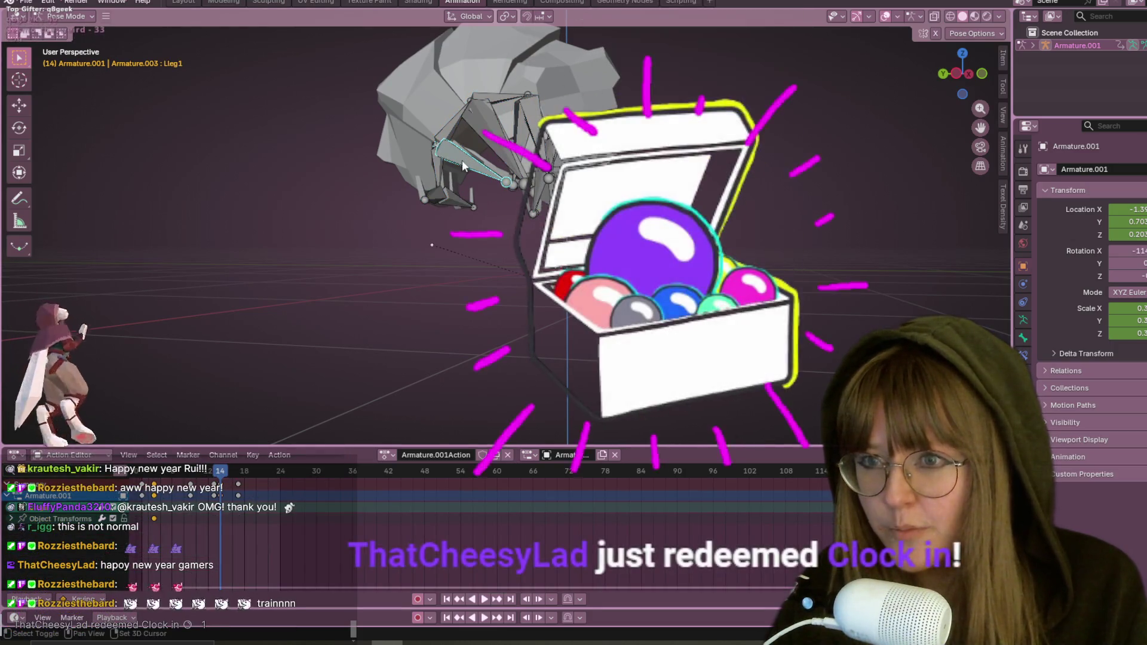
left_click(479, 173)
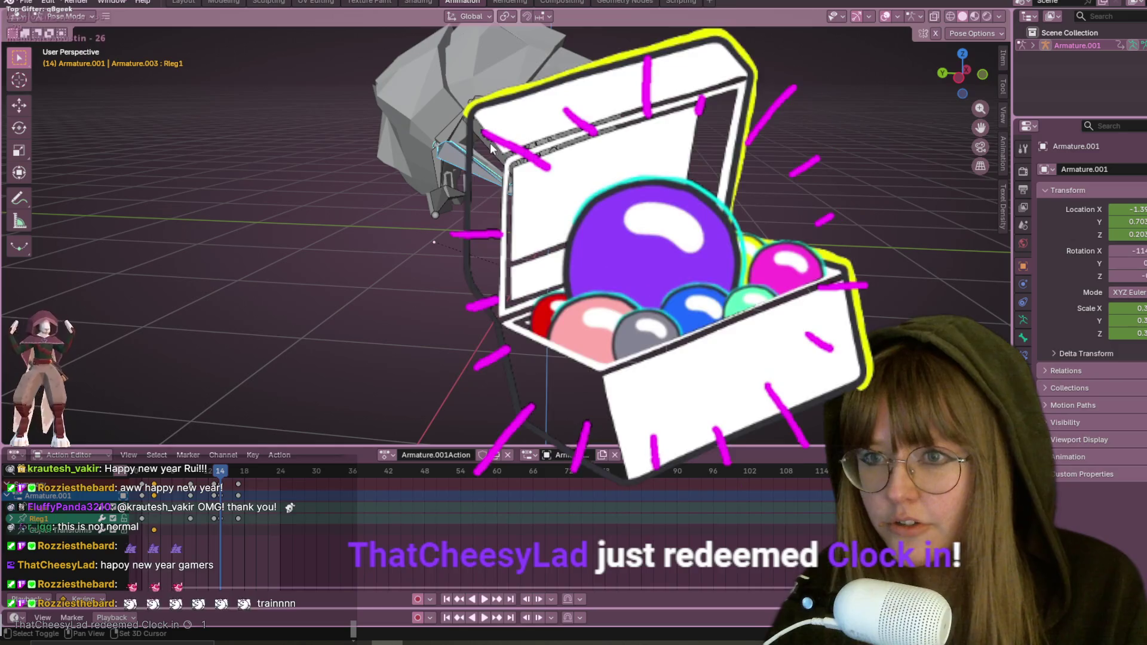
left_click(485, 128, "shift")
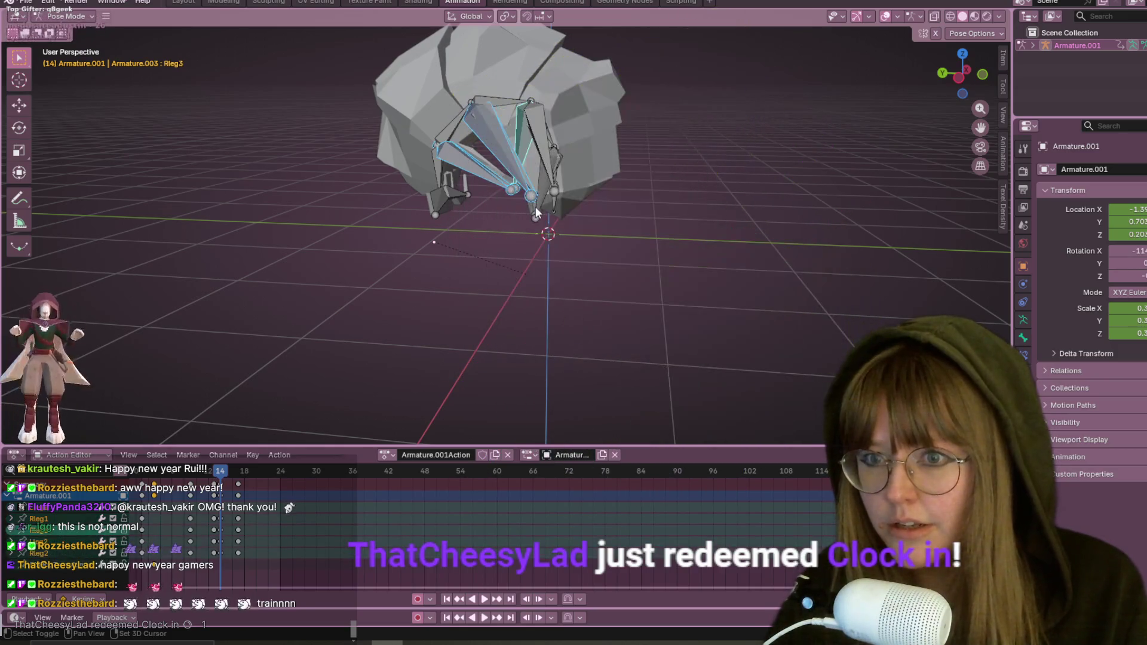
left_click(540, 208, "shift")
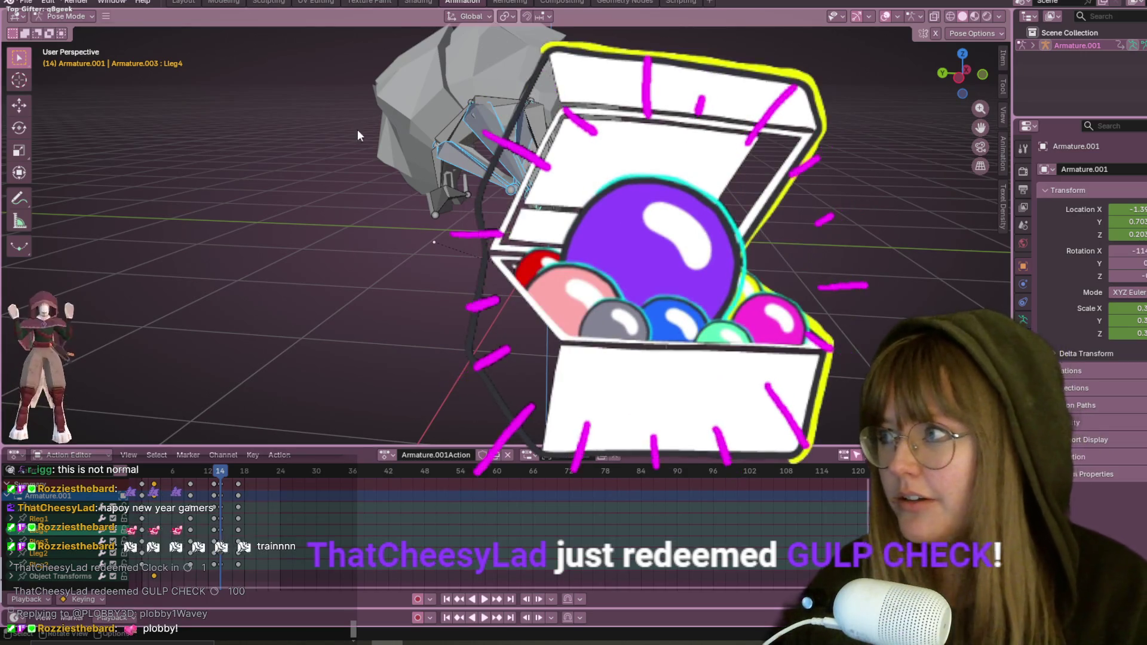
mouse_move(478, 160)
middle_mouse_down()
mouse_move(494, 180)
mouse_move(612, 225)
mouse_move(617, 146)
mouse_move(604, 220)
mouse_move(652, 281)
mouse_move(721, 263)
mouse_move(623, 274)
middle_mouse_up()
scroll(493, 180, "up", 4)
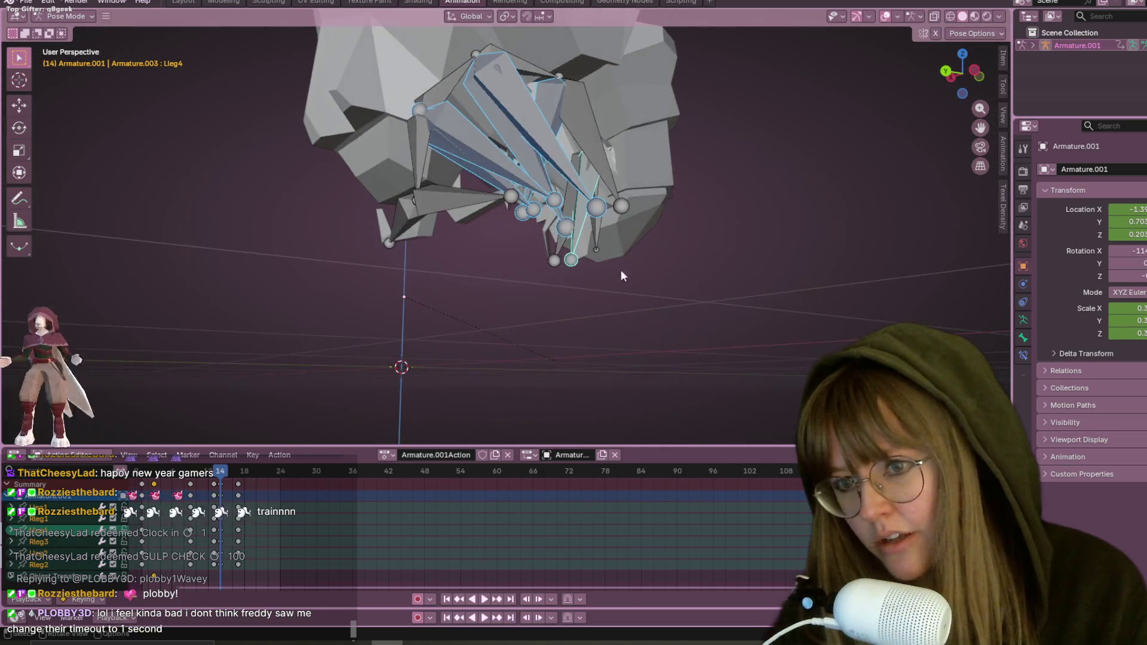
left_click(554, 264)
mouse_move(555, 264)
middle_mouse_down()
mouse_move(708, 232)
mouse_move(676, 238)
mouse_move(646, 197)
mouse_move(669, 106)
mouse_move(696, 227)
middle_mouse_up()
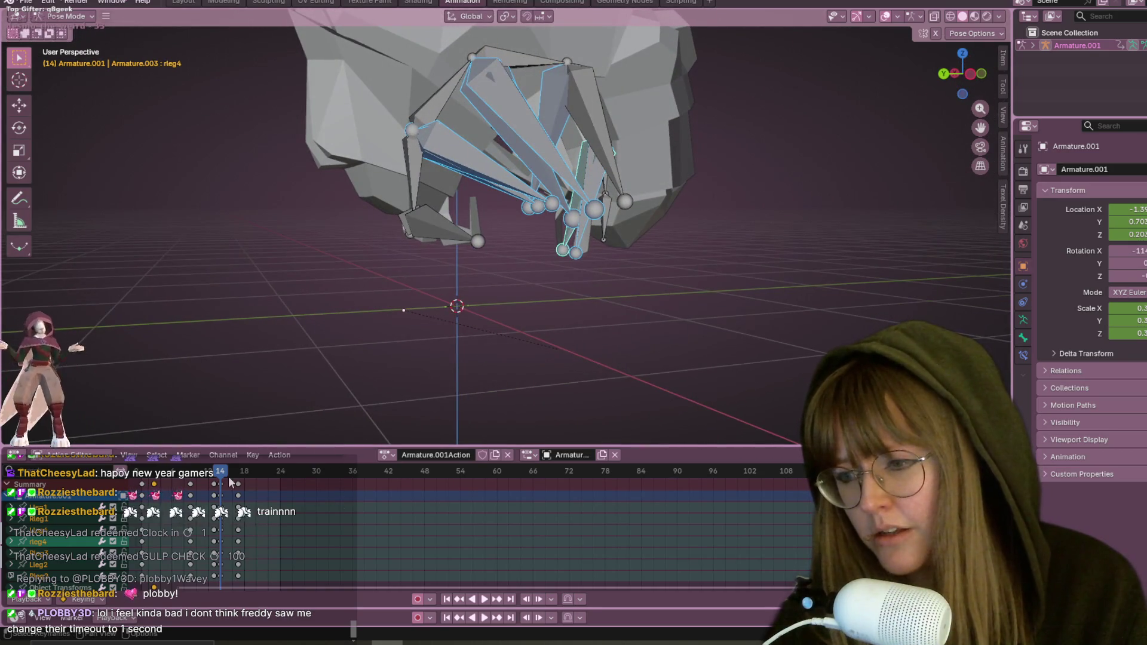
Step: Play the animation, scrub to frame 9 and pick Lleg3 to check the leg poses
key("space")
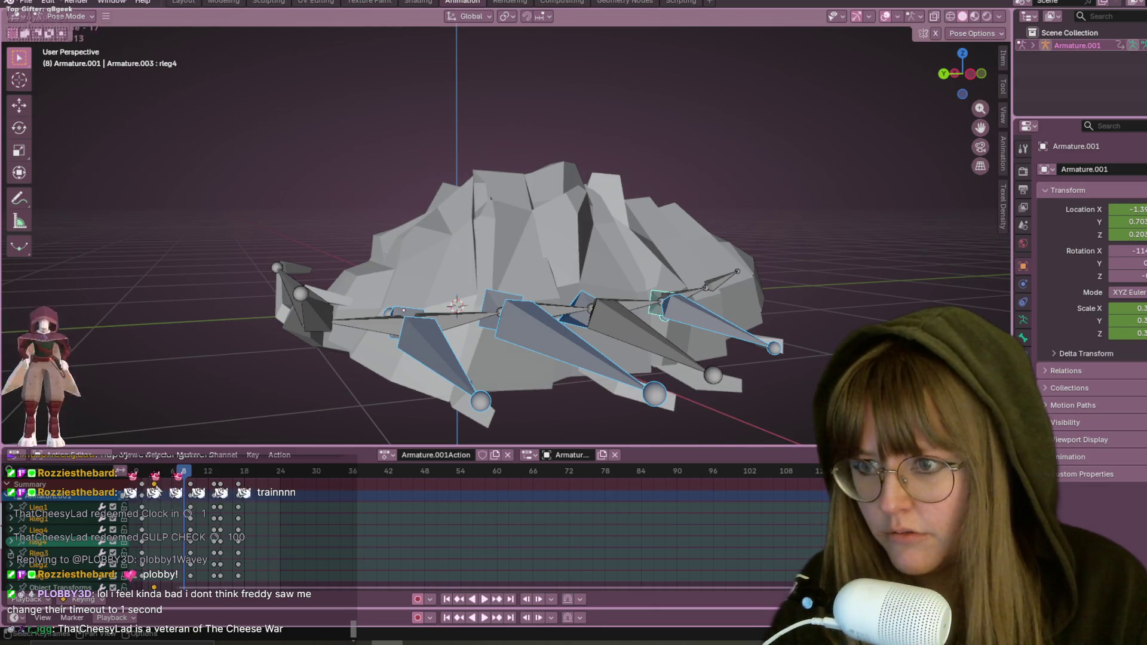
mouse_move(174, 478)
left_mouse_down()
mouse_move(156, 478)
mouse_move(193, 478)
left_mouse_up()
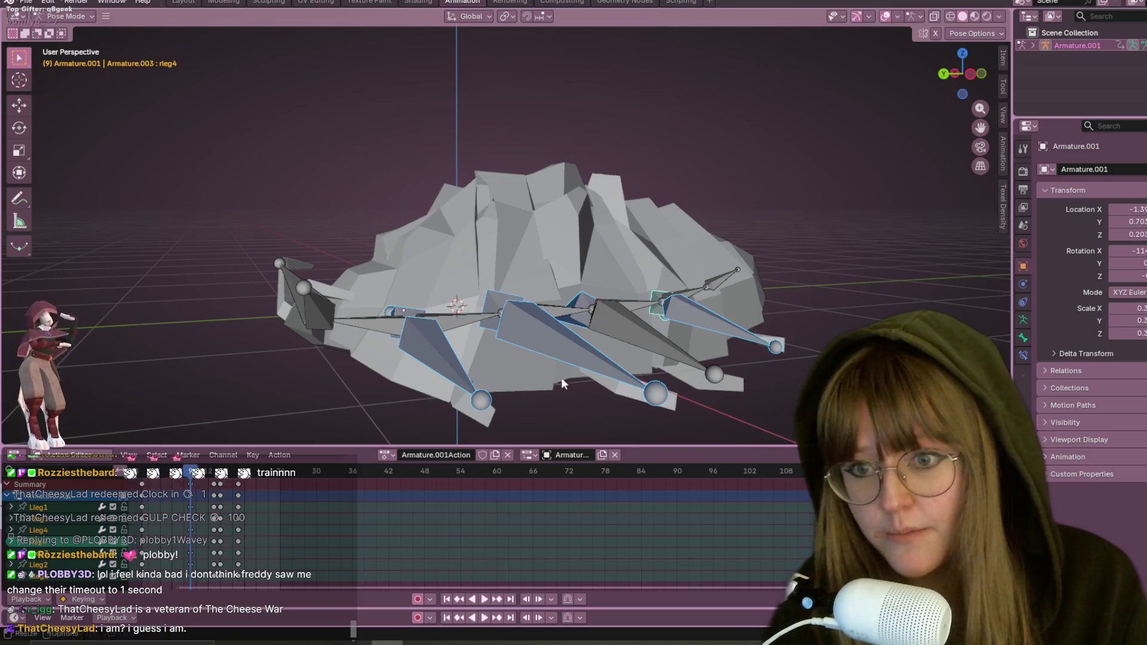
left_click(635, 322)
mouse_move(387, 416)
middle_mouse_down()
mouse_move(800, 247)
mouse_move(786, 243)
mouse_move(775, 258)
mouse_move(784, 192)
middle_mouse_up()
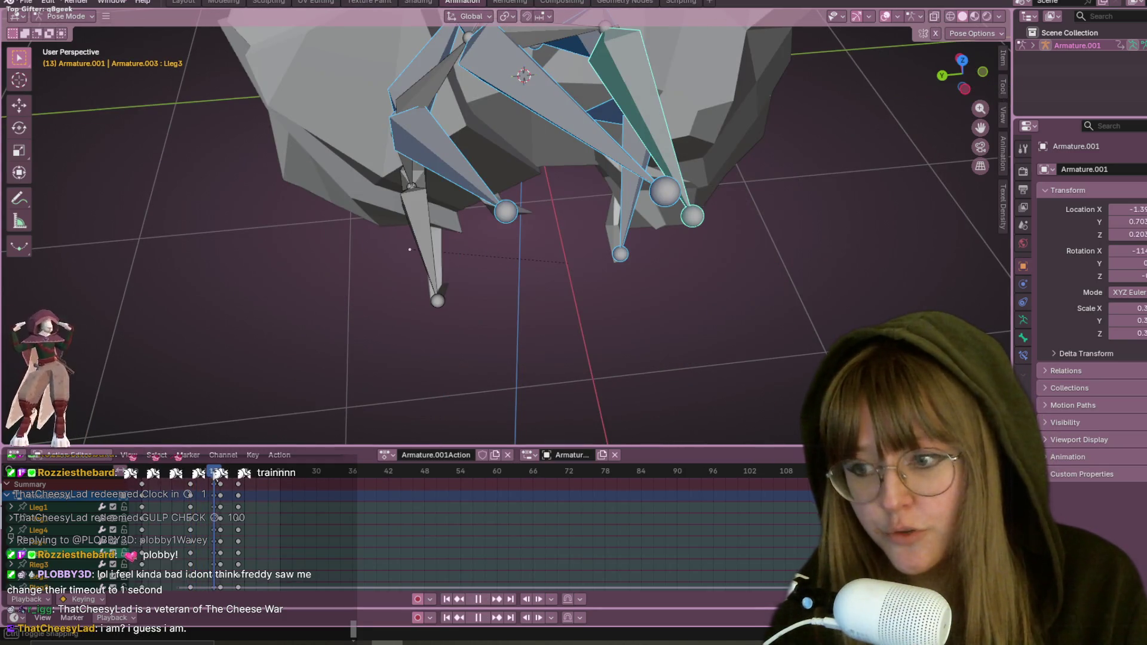
key("space")
Step: Delete the selected column of leg keyframes in the Action Editor
left_click(221, 485)
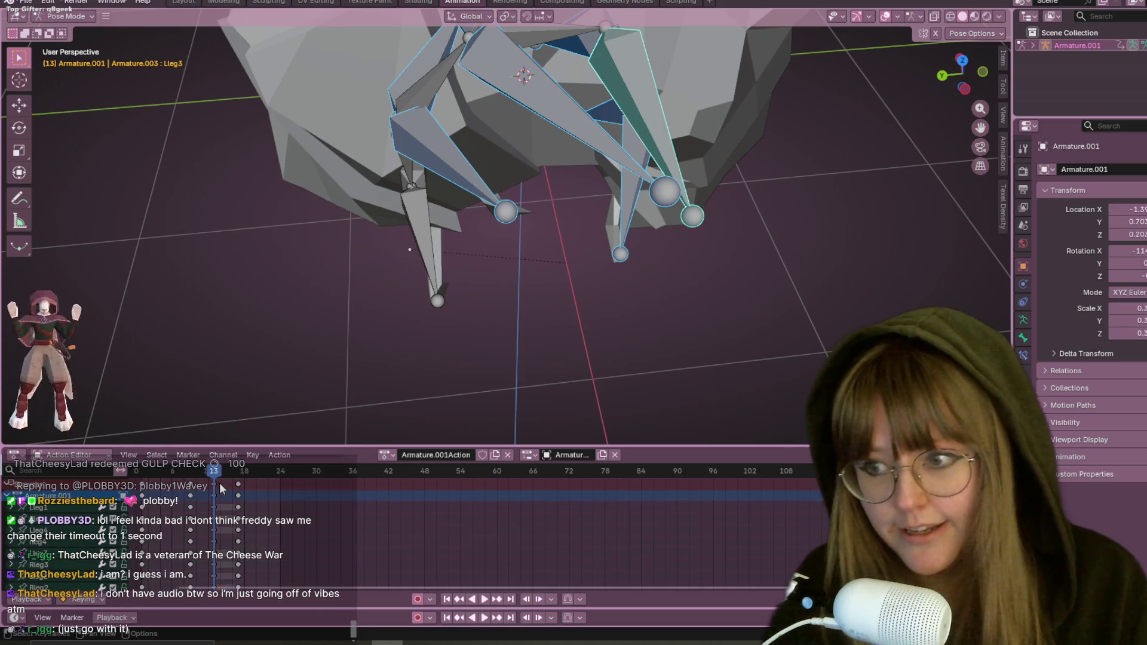
key("Delete")
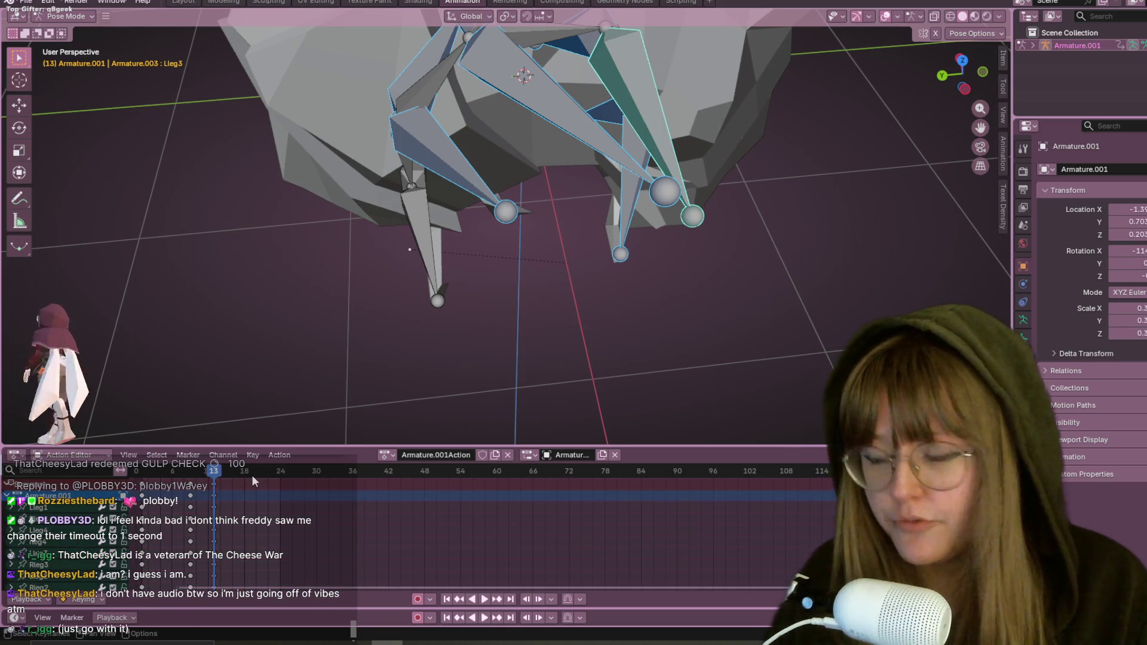
scroll(415, 230, "down", 5)
middle_click_drag(591, 147, 717, 145)
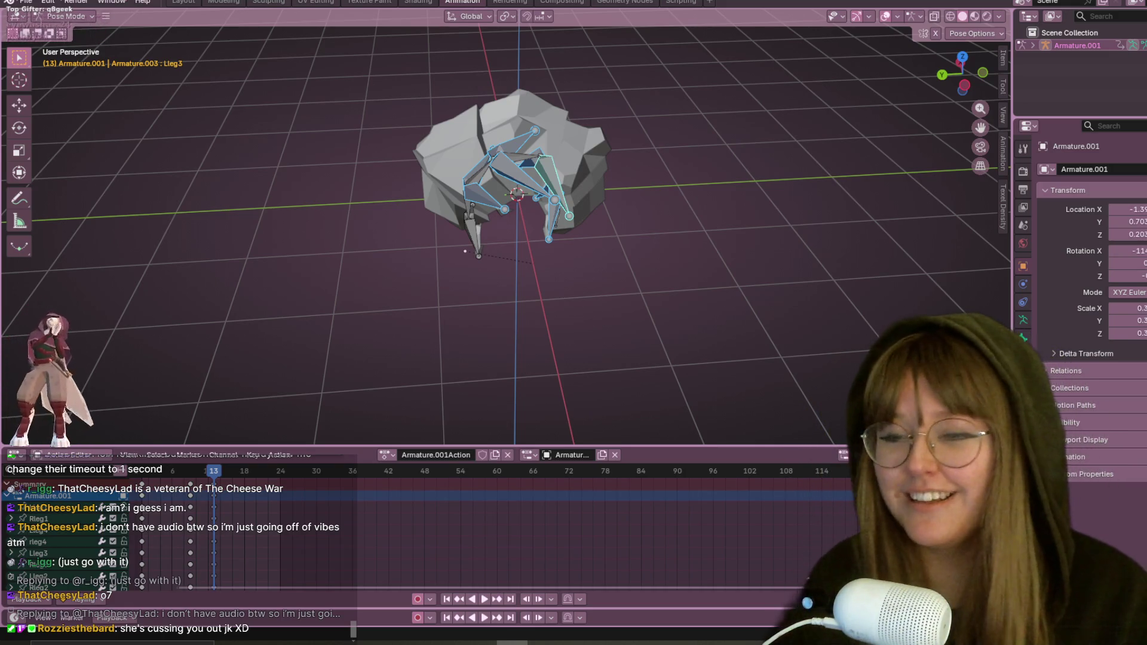
Step: Play the curl animation, stop at frame 13, deselect all bones, and switch to Front Orthographic
mouse_move(607, 313)
middle_mouse_down()
mouse_move(625, 331)
mouse_move(630, 298)
mouse_move(577, 227)
mouse_move(615, 325)
middle_mouse_up()
key("space")
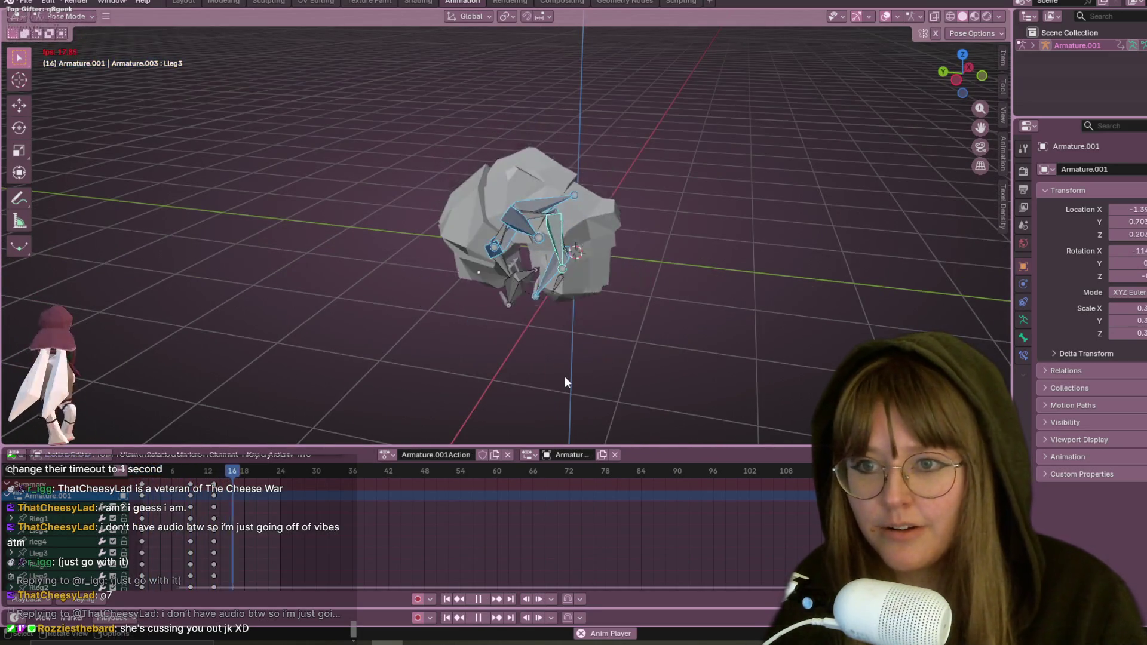
mouse_move(565, 376)
middle_mouse_down()
mouse_move(658, 289)
mouse_move(651, 345)
mouse_move(729, 356)
mouse_move(725, 127)
middle_mouse_up()
scroll(725, 126, "up", 2)
scroll(732, 150, "up", 2)
mouse_move(745, 210)
middle_mouse_down()
mouse_move(747, 225)
mouse_move(673, 128)
mouse_move(572, 324)
middle_mouse_up()
left_click_drag(233, 475, 216, 482)
key("Escape")
mouse_move(746, 269)
middle_mouse_down()
mouse_move(835, 205)
mouse_move(759, 197)
middle_mouse_up()
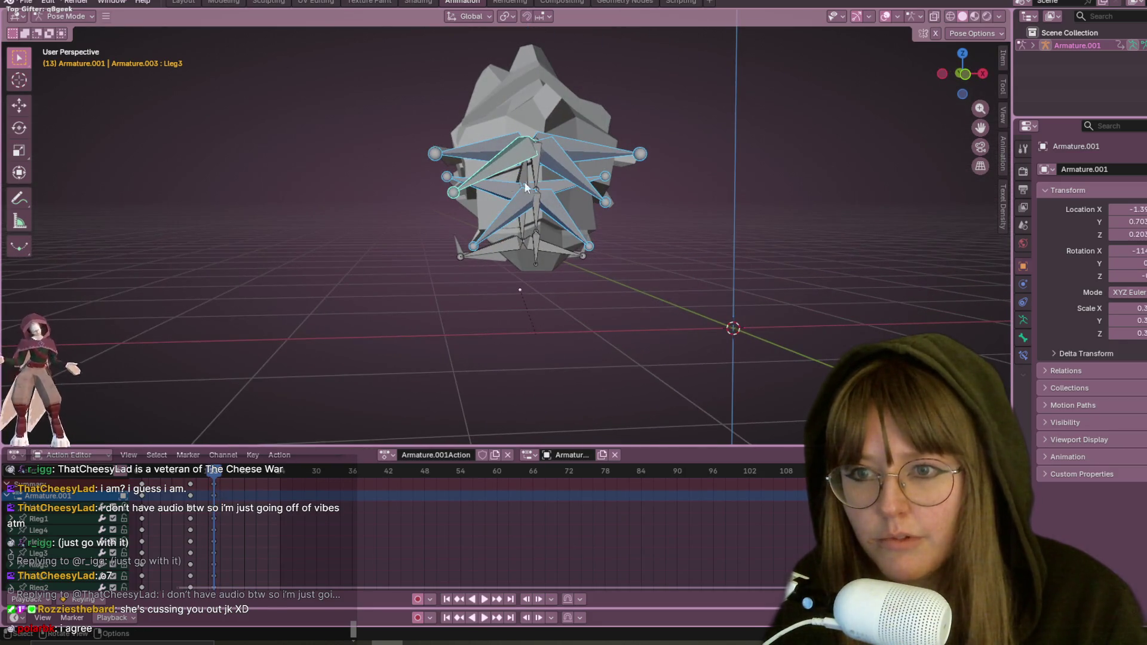
left_click(417, 251)
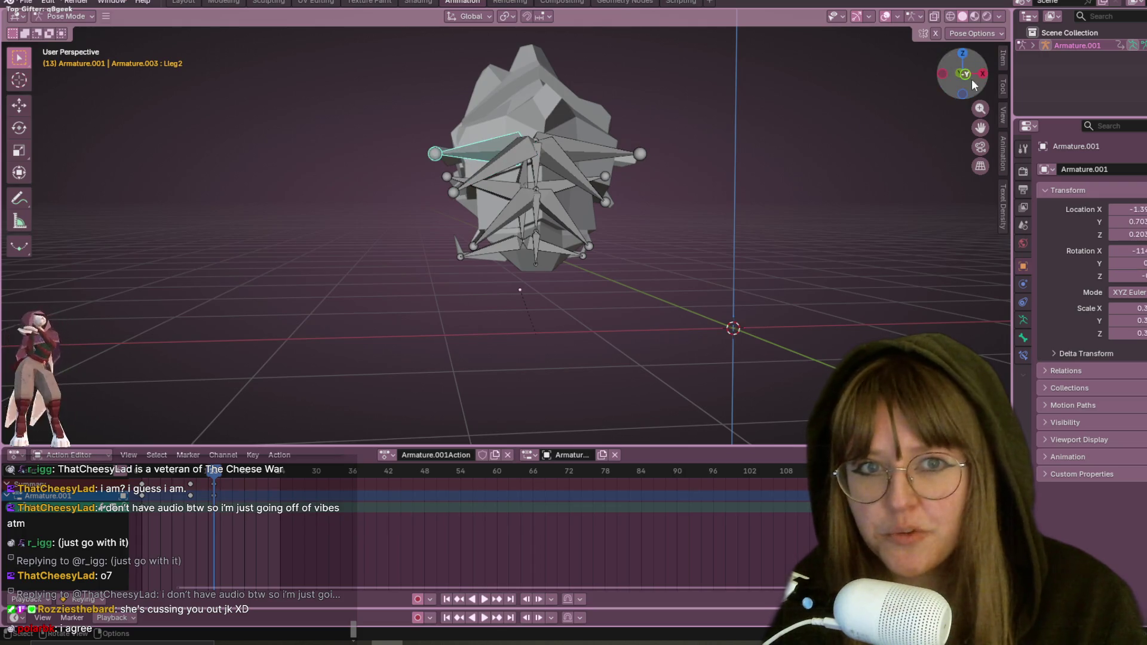
left_click(966, 75)
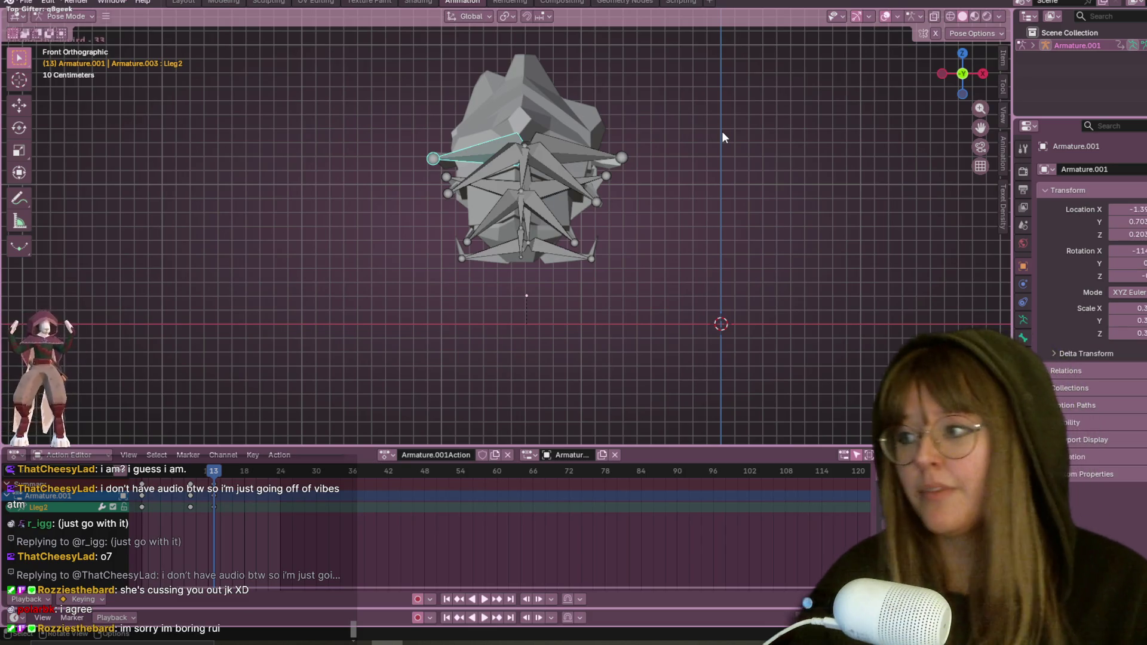
Step: In the front view, rotate the first chosen leg bone and Rleg2 downward
scroll(614, 127, "up", 1)
scroll(514, 160, "up", 1)
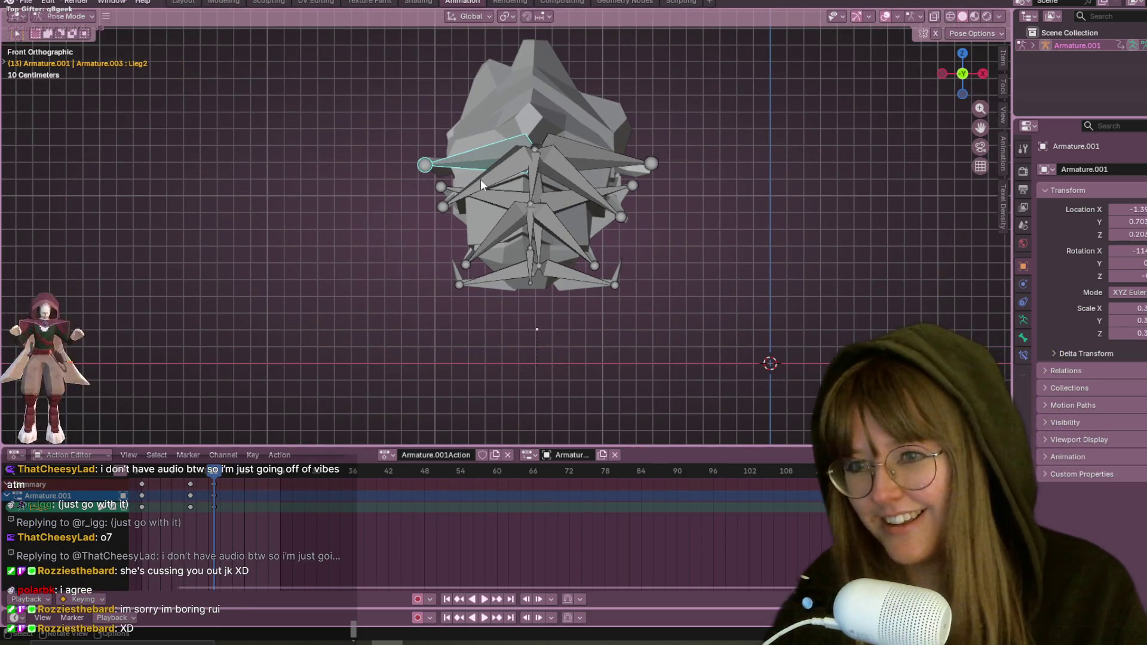
scroll(482, 181, "up", 1)
key("r")
left_click(536, 276)
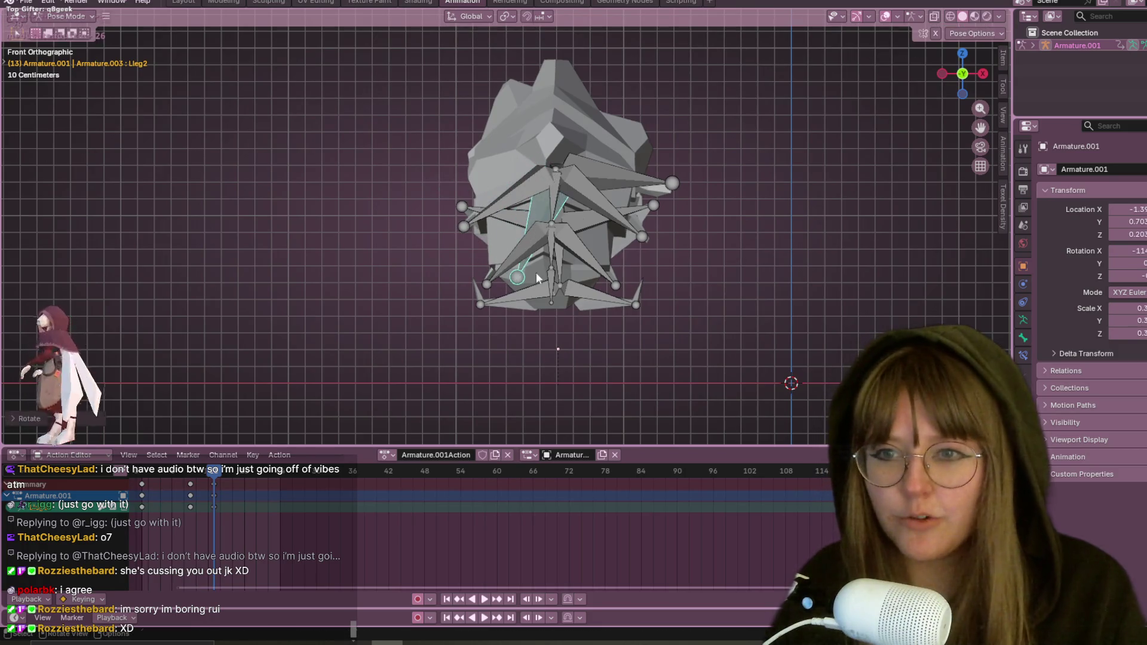
left_click(668, 183)
key("r")
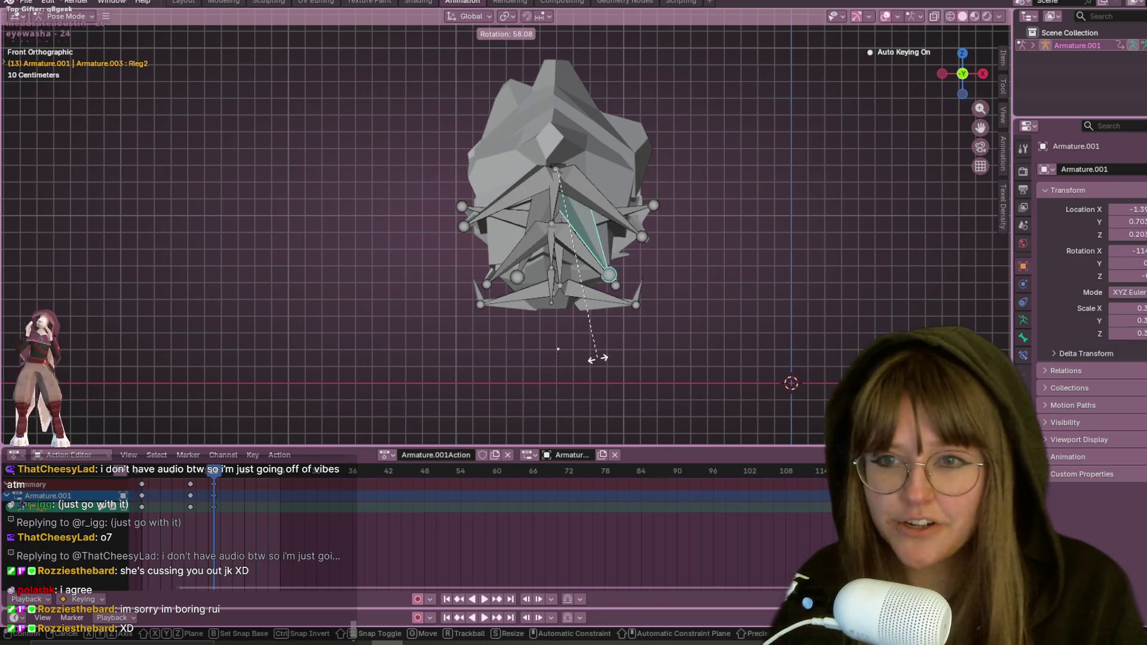
left_click(595, 359)
key("r")
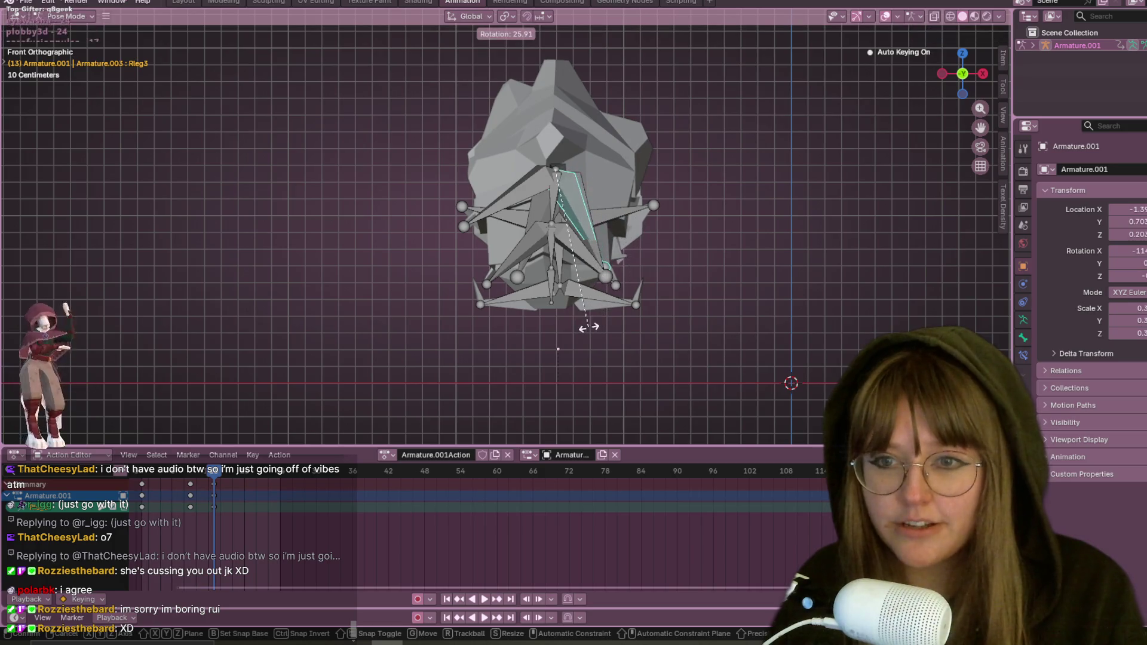
left_click(566, 243)
Step: Swing rleg4, Lleg4, Lleg1, Rleg1 and Lleg3 downward beneath the shell
left_click(616, 278)
key("r")
left_click(539, 218)
left_click(541, 242)
key("r")
left_click(526, 286)
left_click(534, 269)
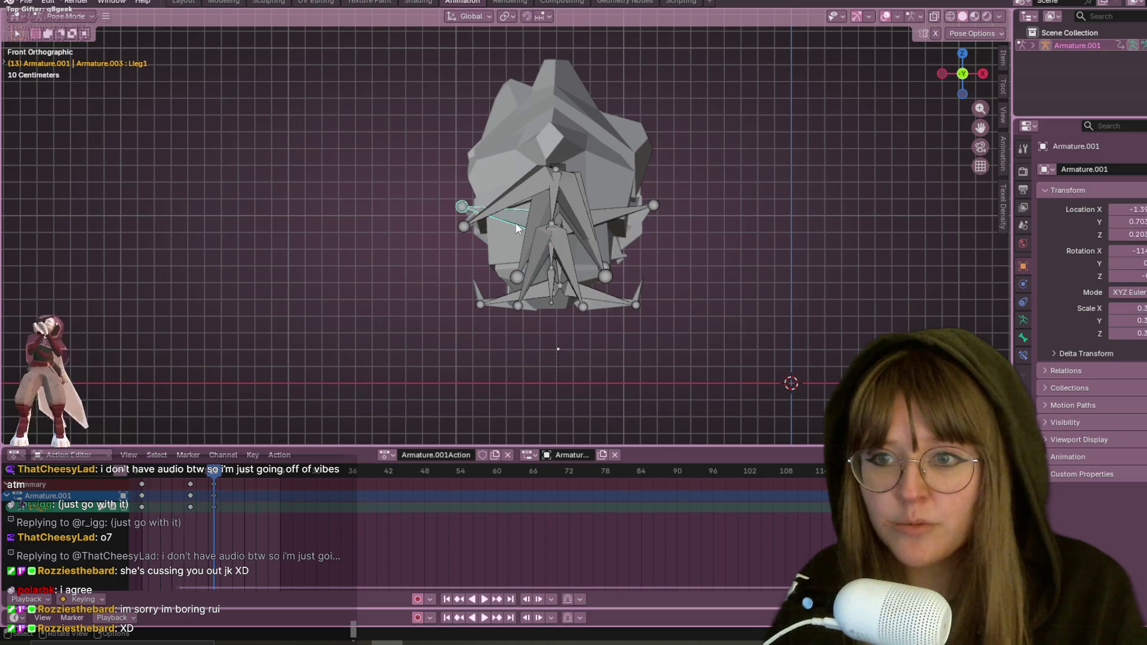
key("r")
left_click(596, 283)
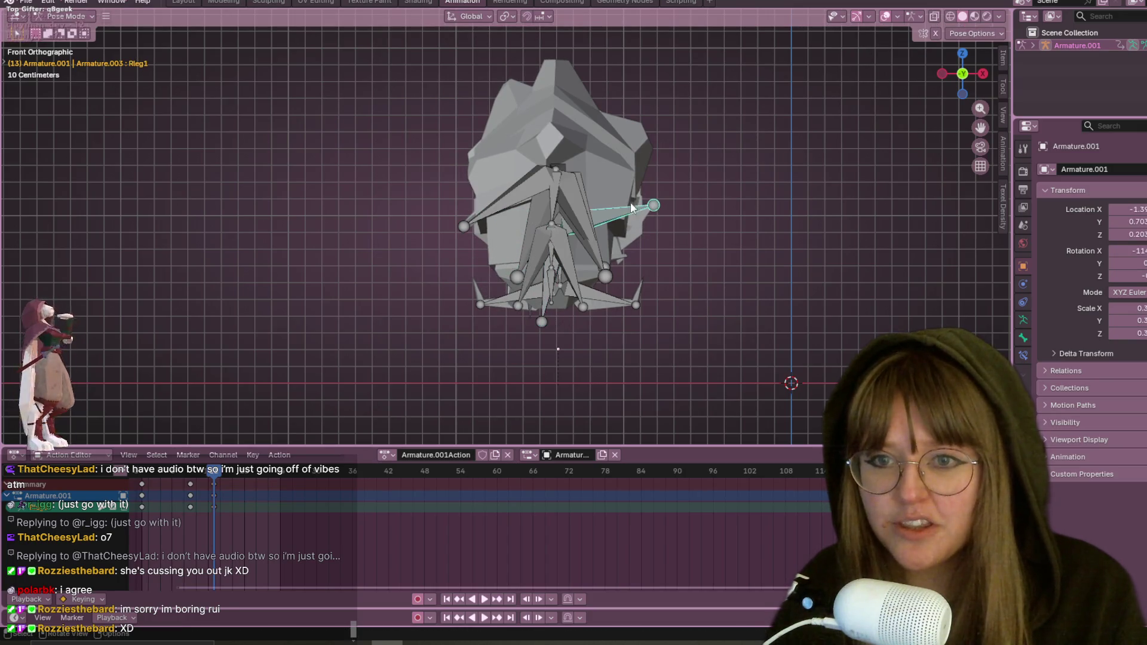
key("r")
left_click(515, 198)
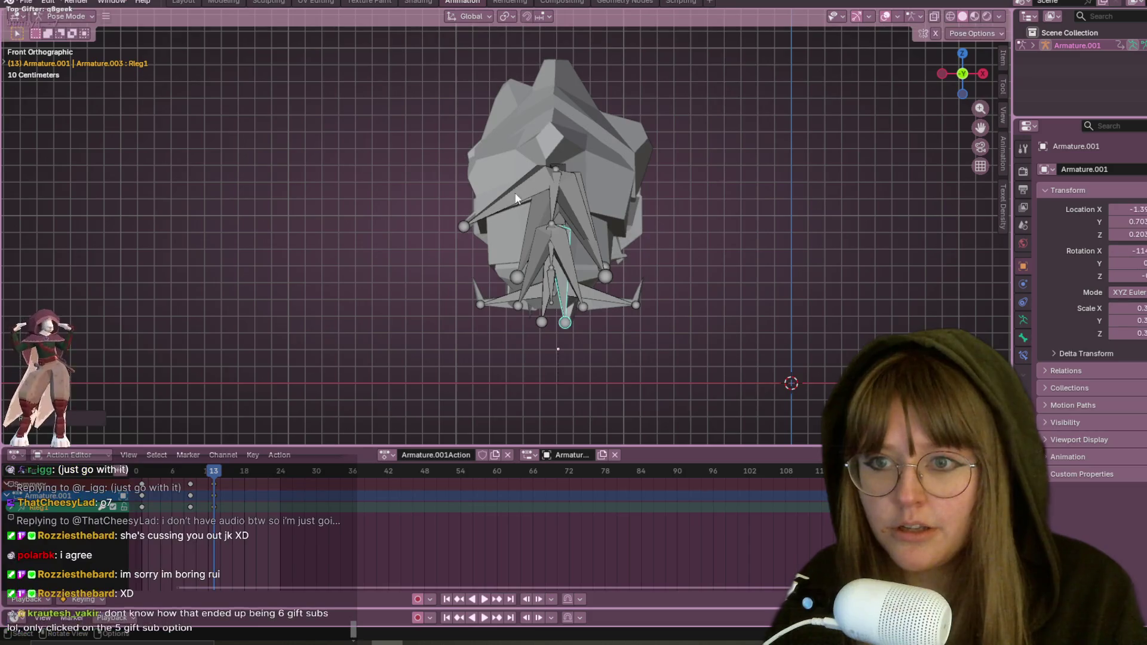
left_click(515, 199)
key("r")
left_click(1008, 38)
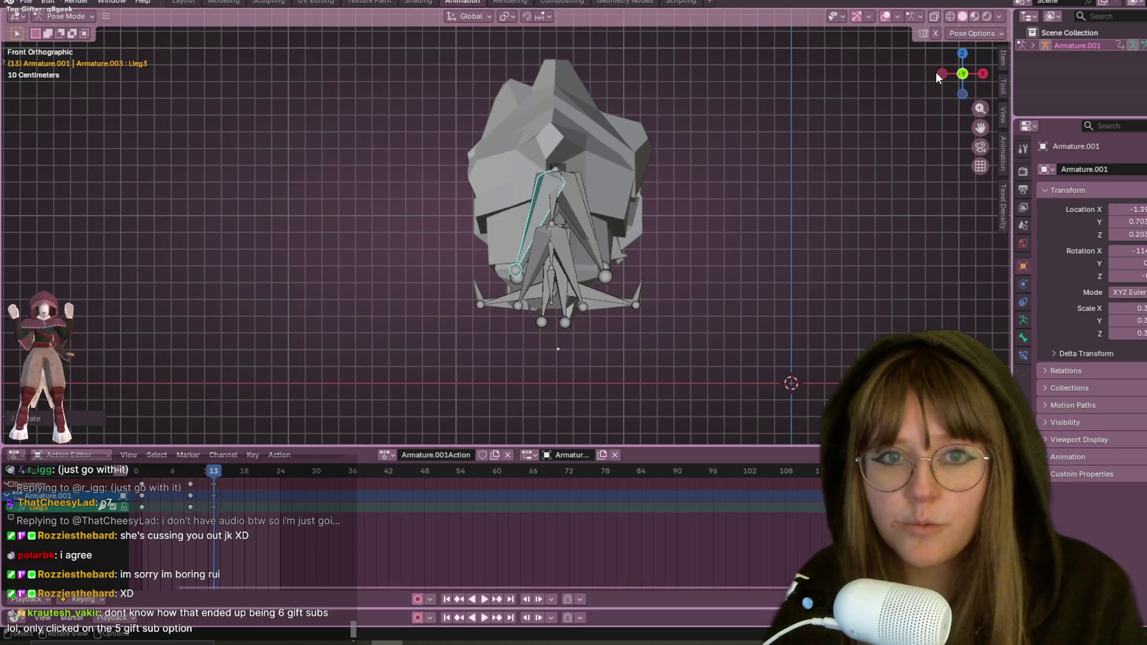
Step: From the left side view, swing Lleg3 forward and tuck in Rleg2's tip
left_click(943, 73)
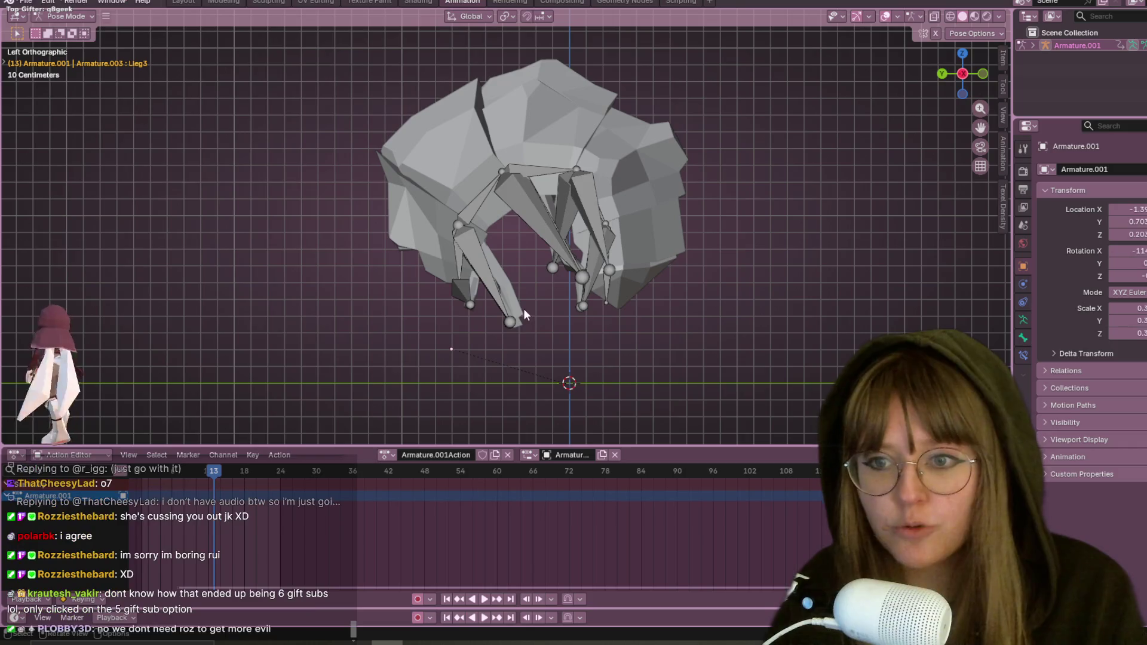
left_click(494, 304)
key("r")
left_click(557, 216)
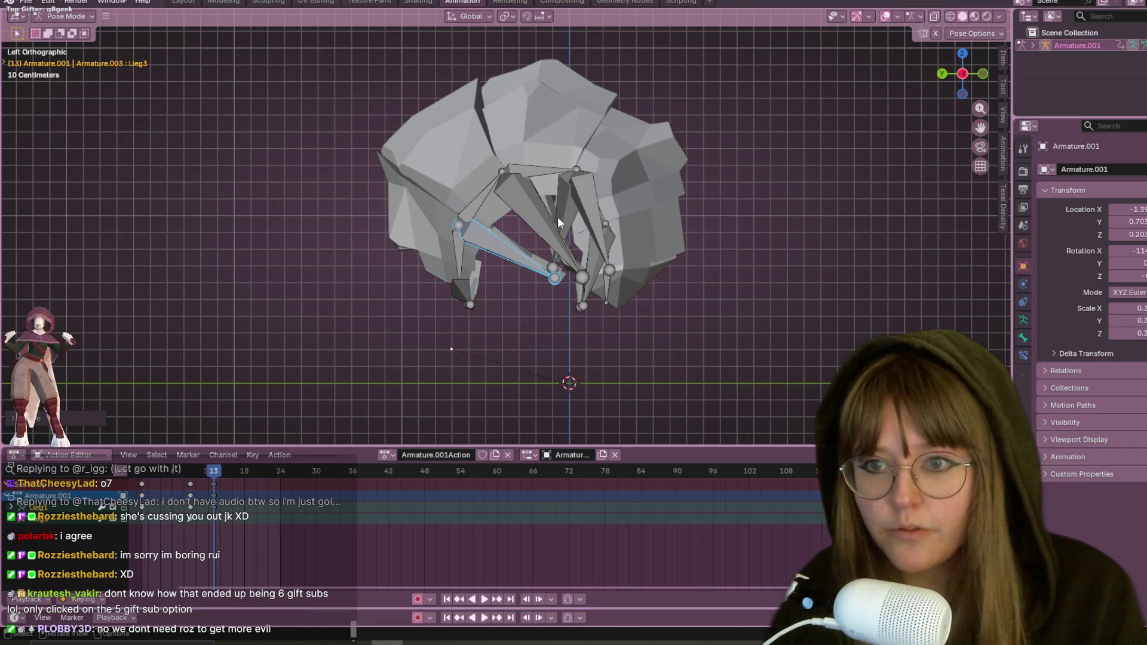
left_click(539, 225)
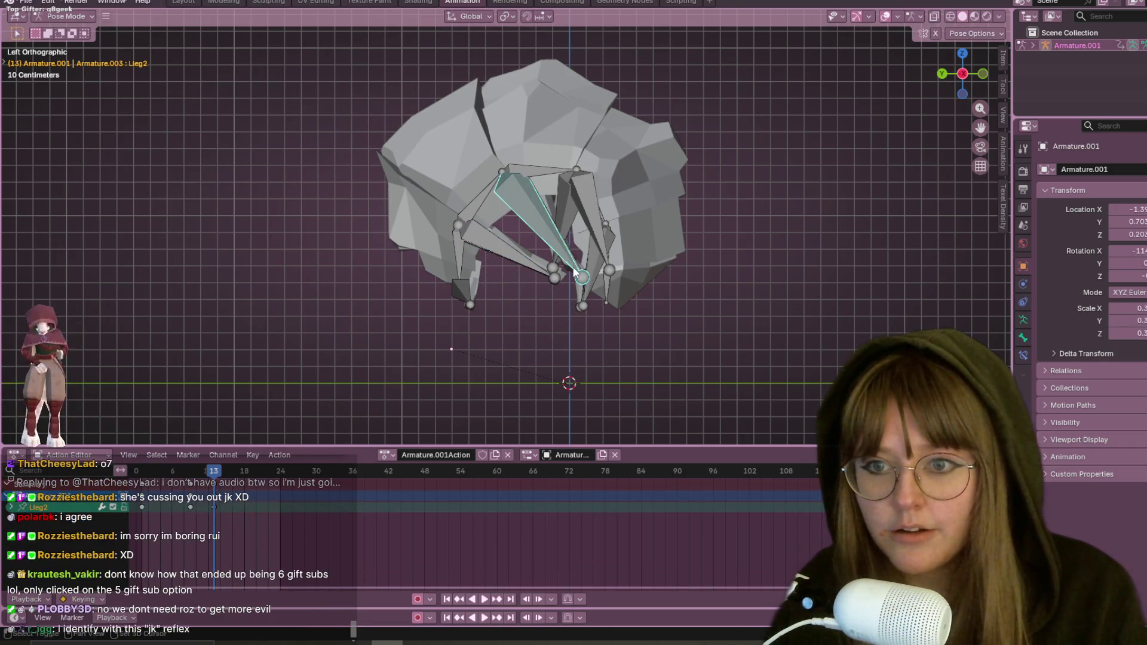
left_click(578, 278)
key("r")
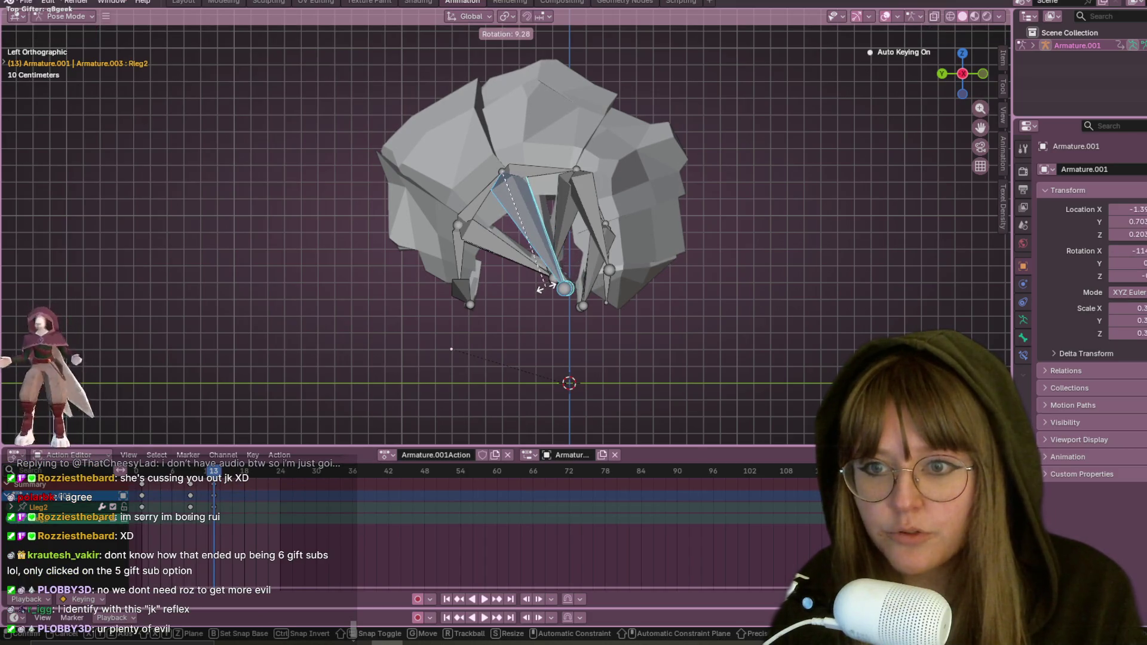
left_click(588, 307)
Step: Rotate rleg4 and Lleg3 inward to gather the legs into a tight fan
left_click(588, 307)
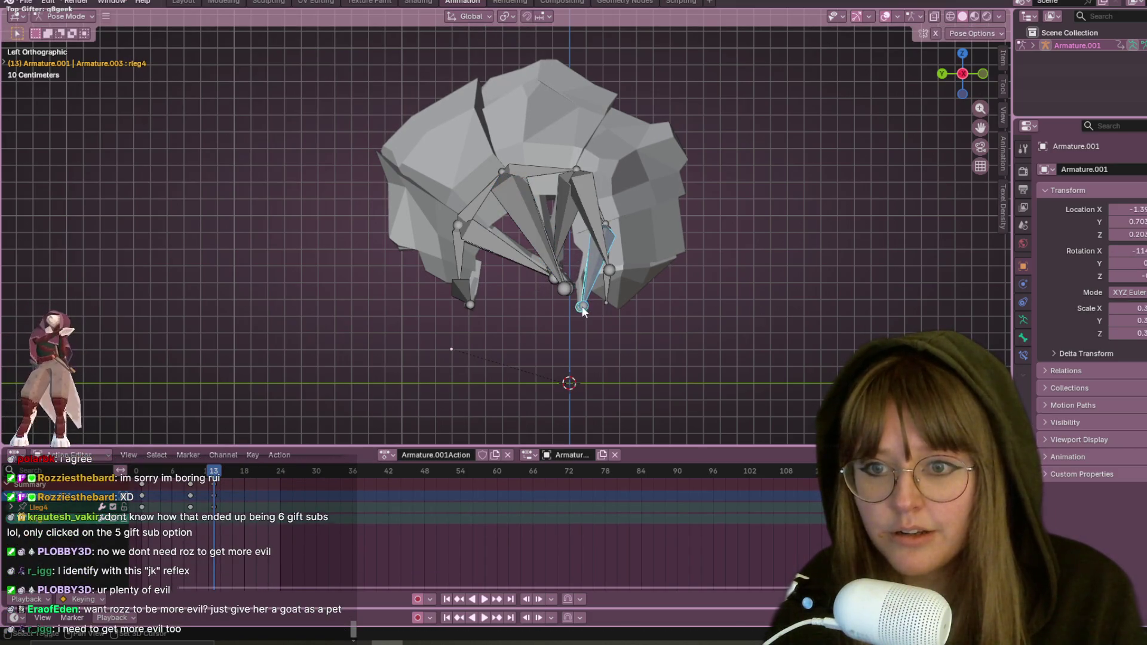
key("r")
left_click(536, 289)
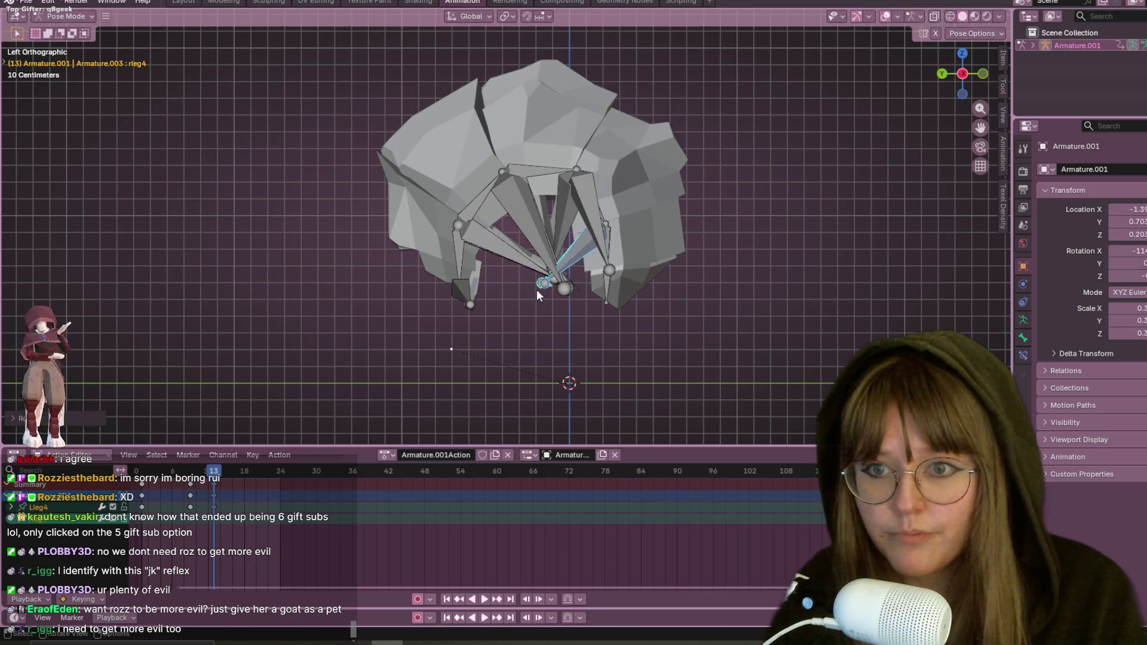
left_click(585, 184)
key("r")
left_click(571, 283)
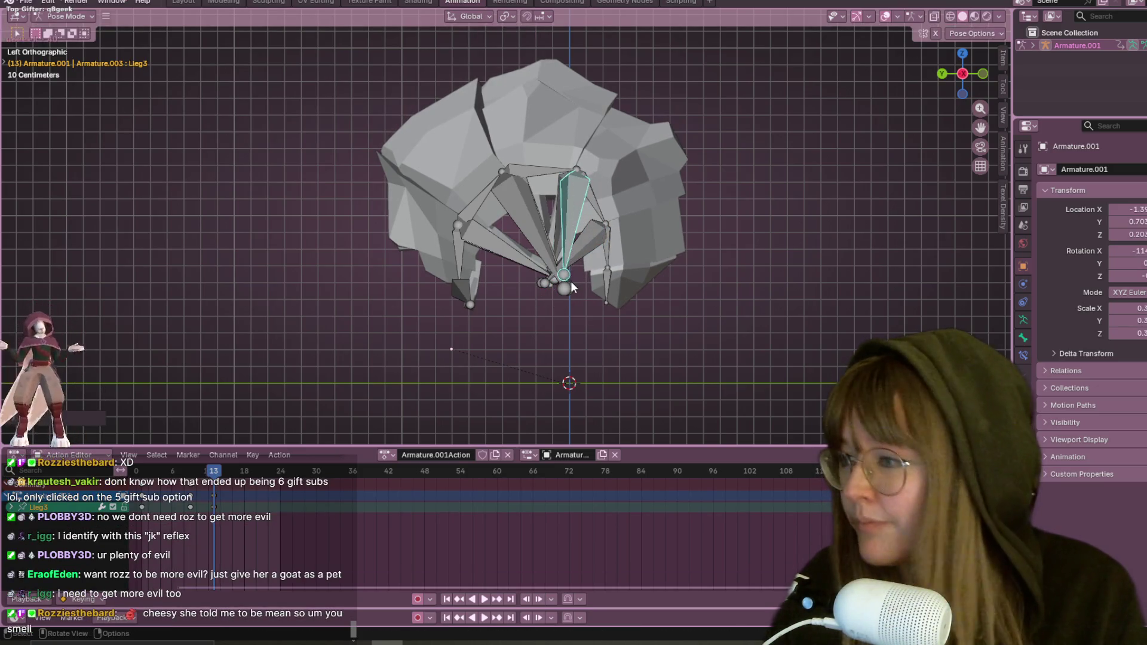
scroll(567, 261, "down", 1)
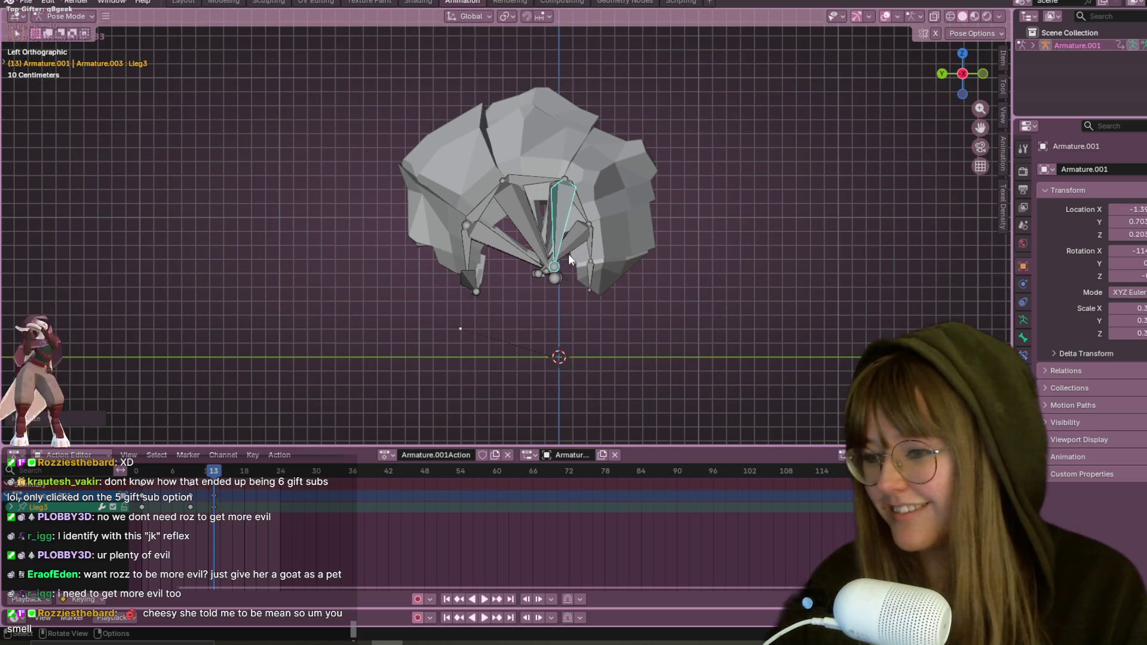
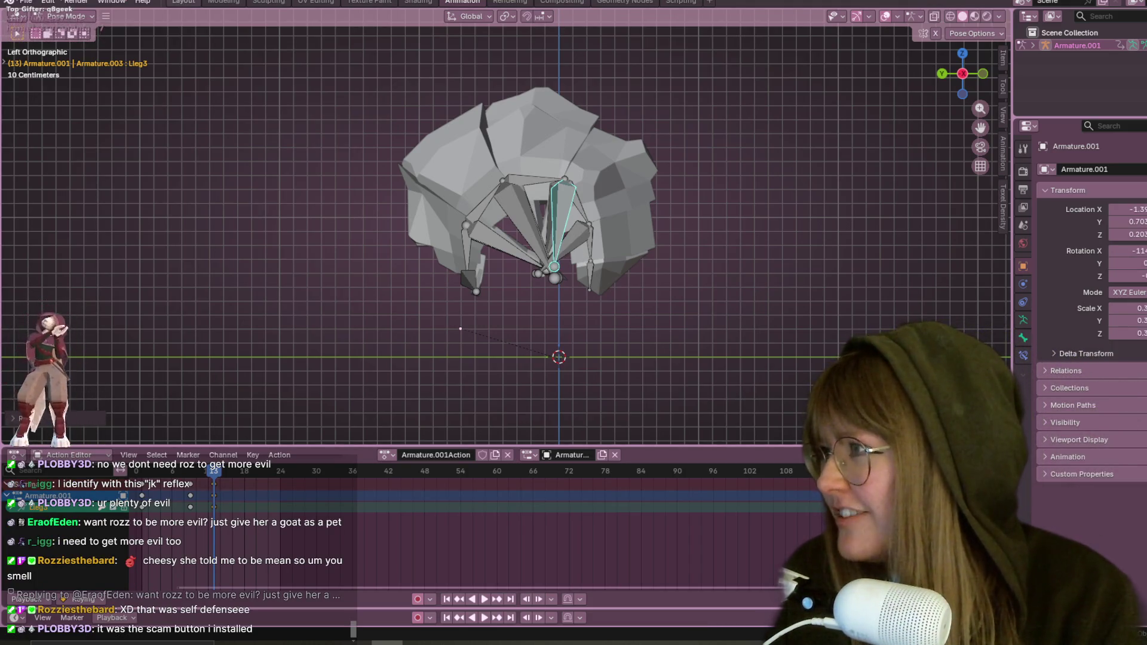
Step: Bring the Twitch stream chat window up over the Blender rig viewport
key("alt+Tab")
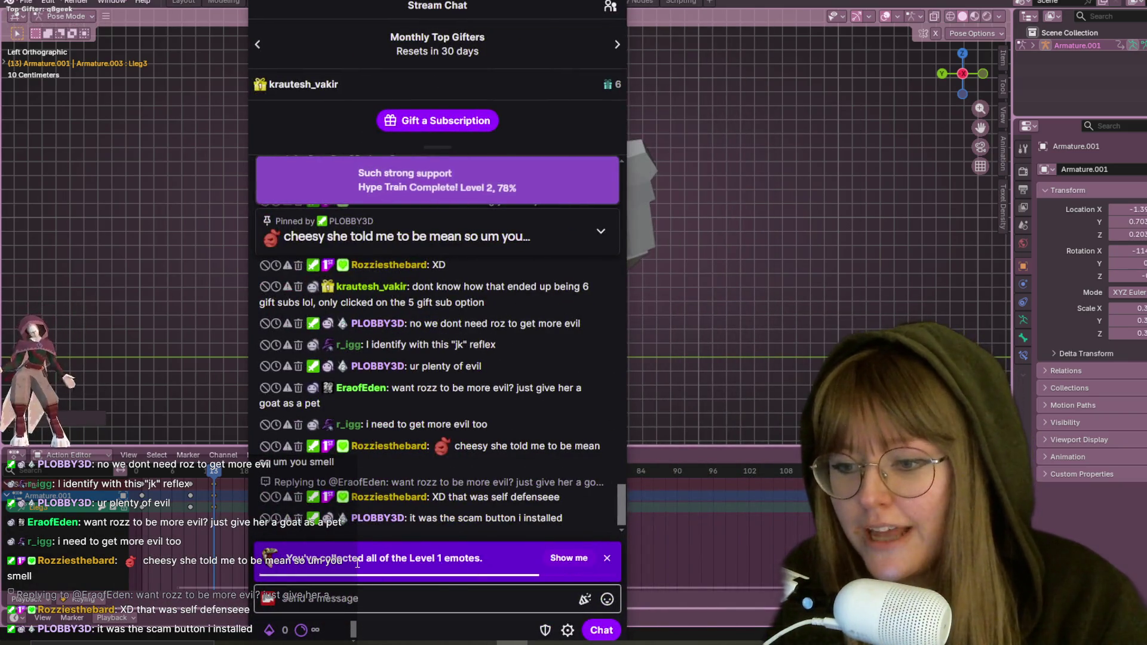
Step: Send a chat message of five frog emotes from the emote picker, then close the chat
left_click(581, 559)
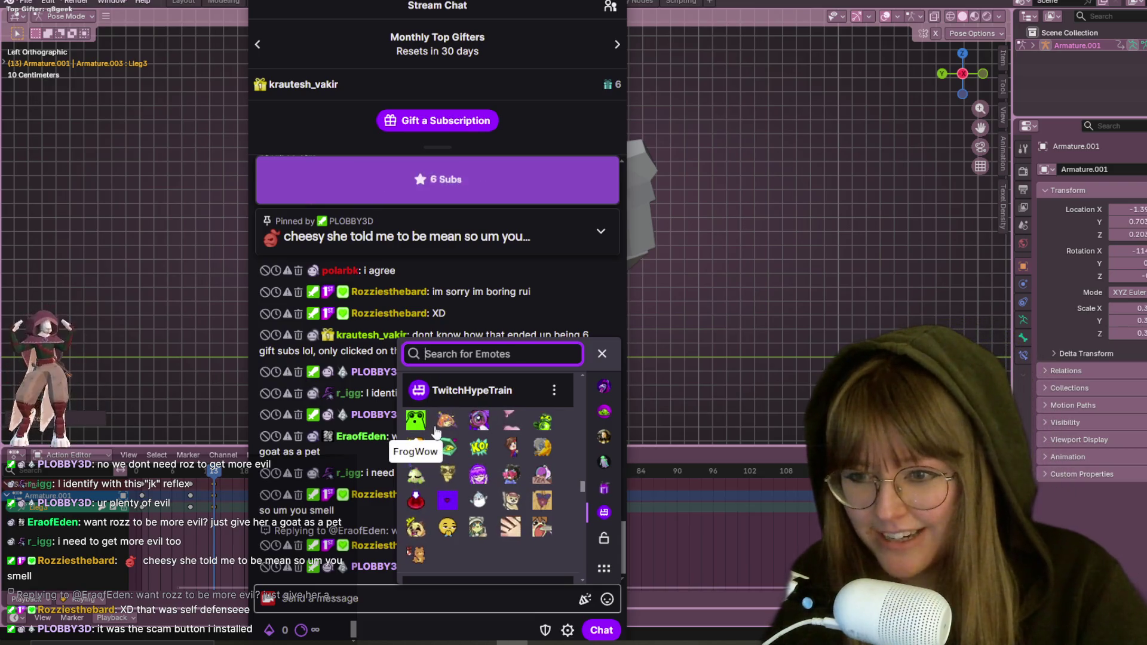
left_click(418, 423)
left_click(446, 421)
left_click(478, 420)
left_click(509, 422)
left_click(542, 420)
key("Escape")
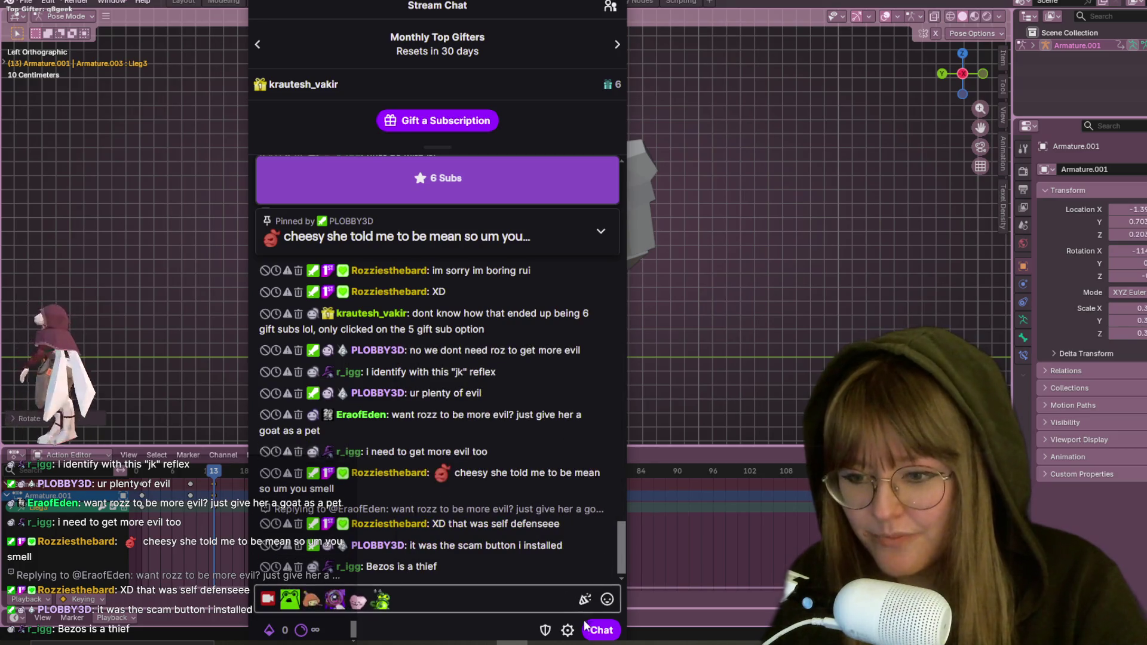
key("Return")
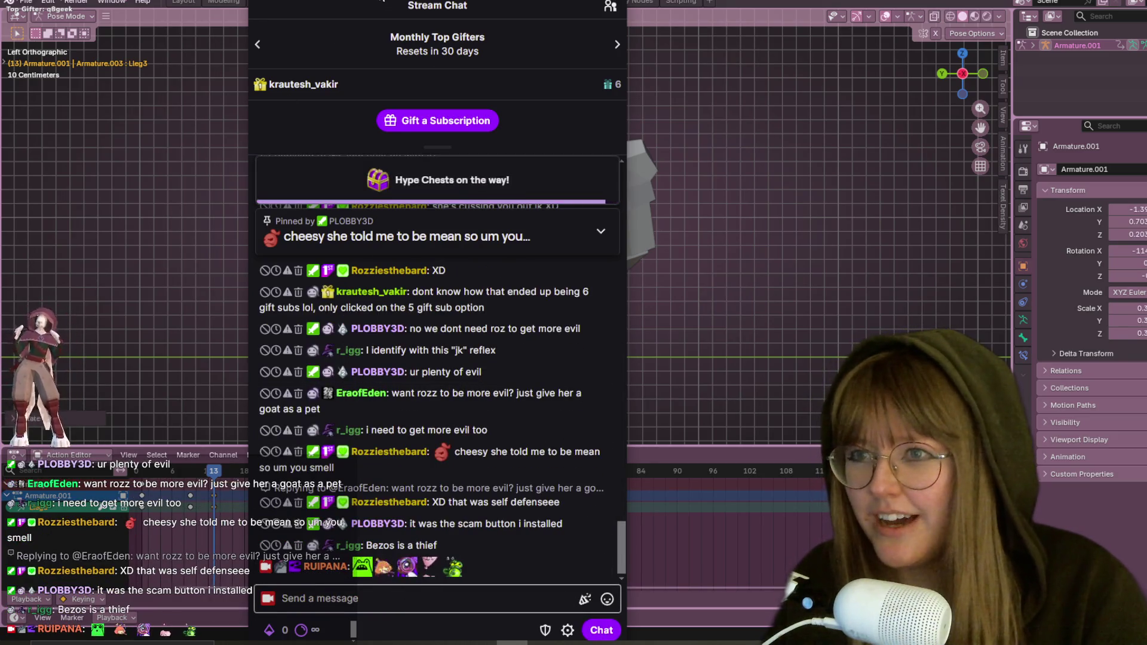
key("alt+Tab")
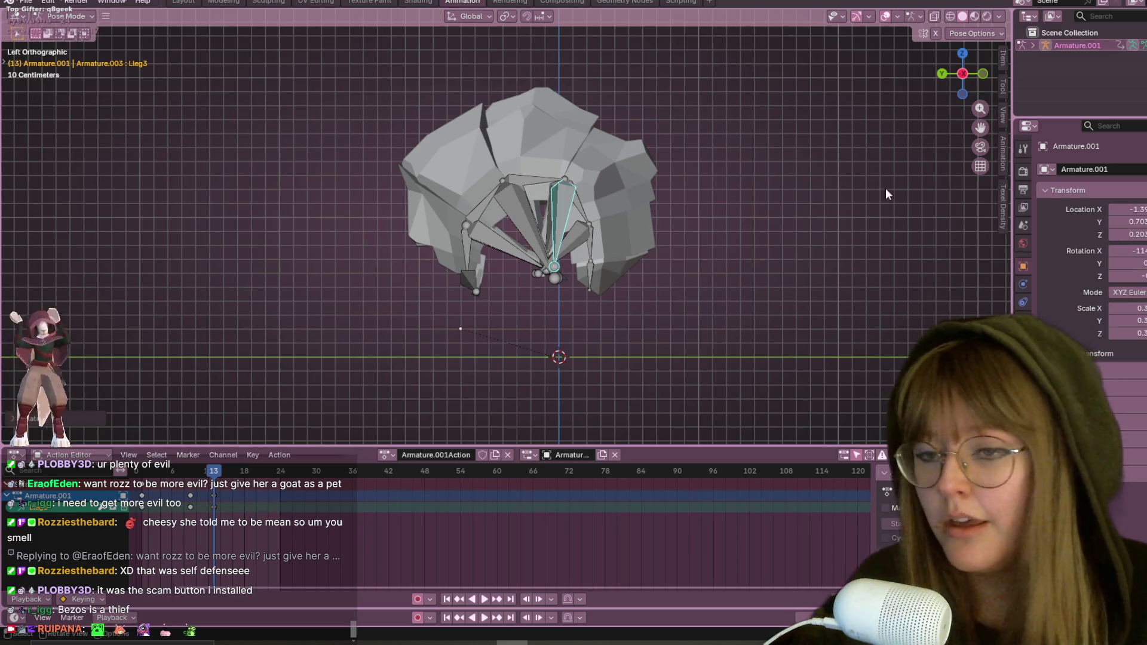
Step: Rotate the Lleg3 leg bone into a new pose at frame 13
scroll(632, 212, "up", 1)
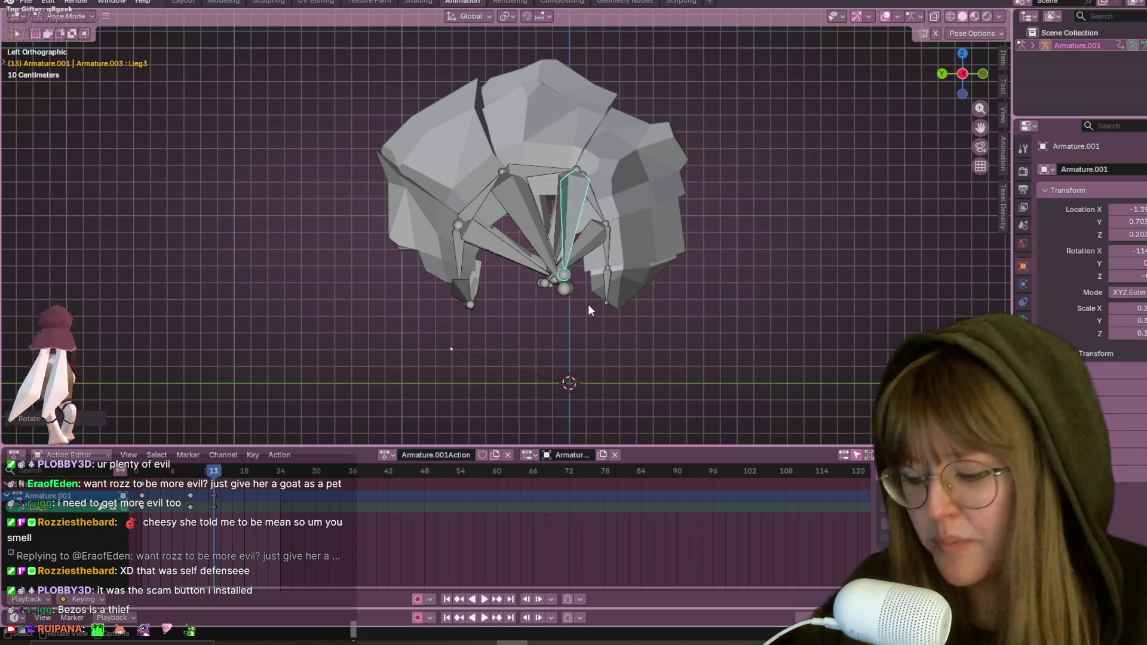
middle_click_drag(590, 194, 619, 195, "shift")
key("r")
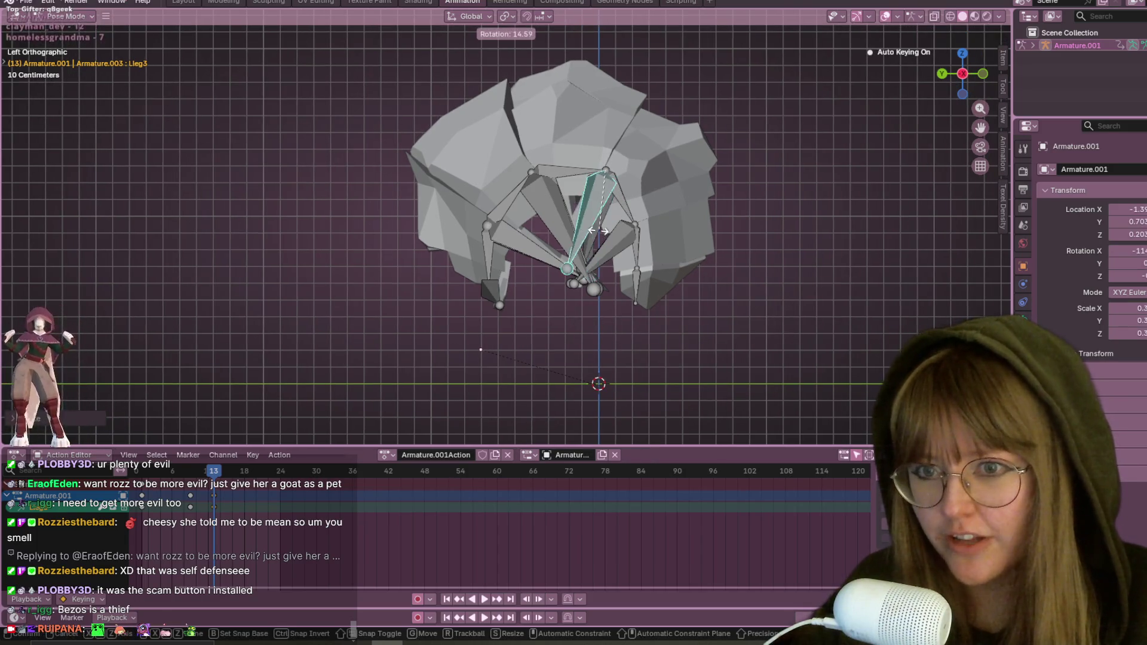
left_click(602, 263)
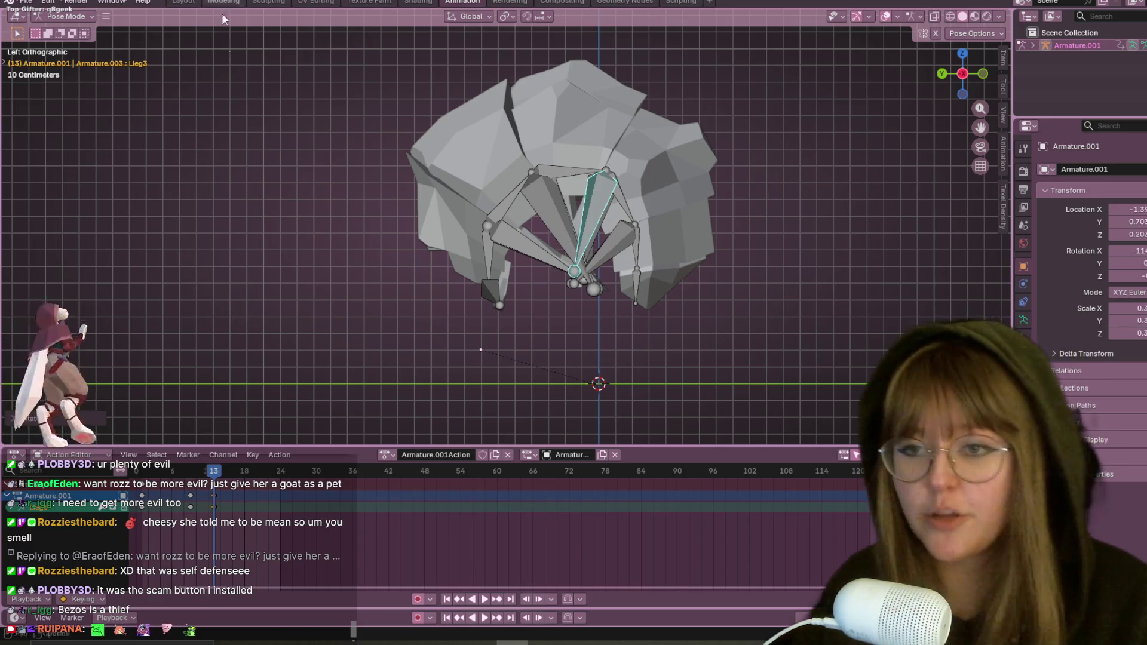
Step: Add a second leg bone to the selection and rotate both bones slightly together
scroll(514, 265, "up", 2)
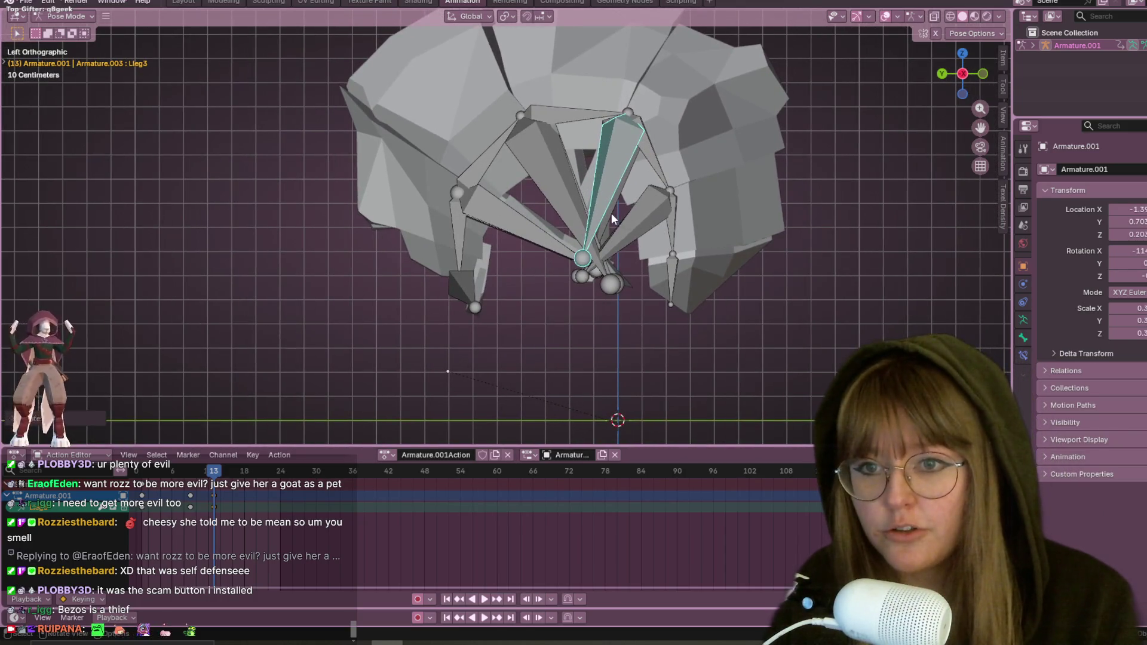
left_click(615, 240, "shift")
key("r")
left_click(614, 246)
Step: Play the walk animation and switch the armature into Edit Mode
key("space")
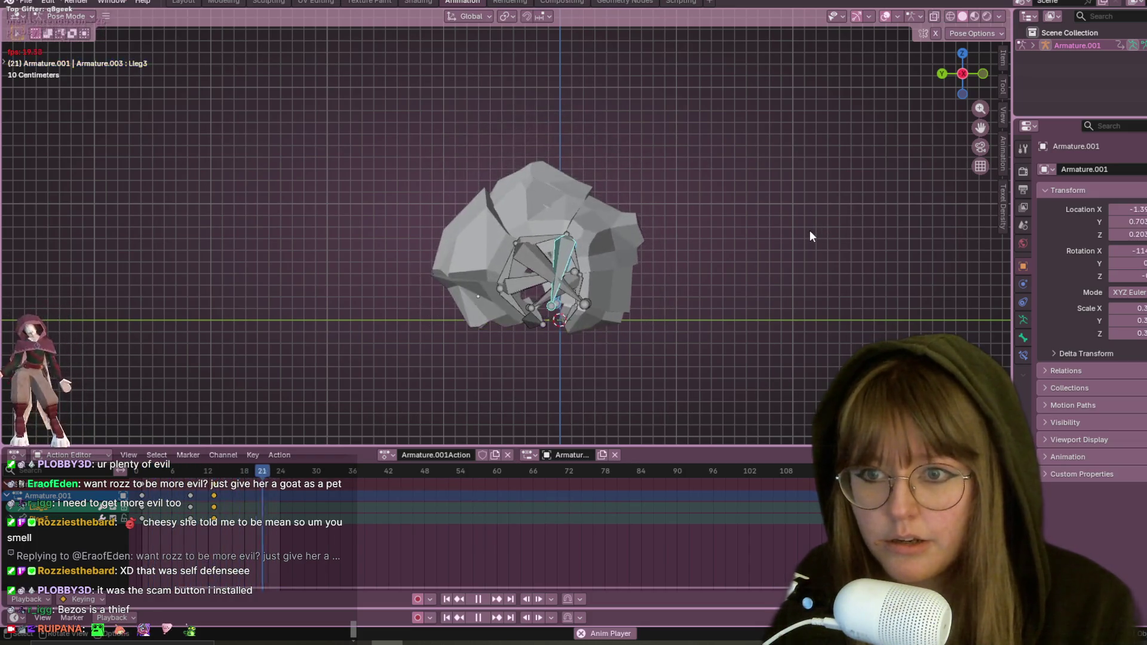
scroll(782, 240, "down", 2)
key("Tab")
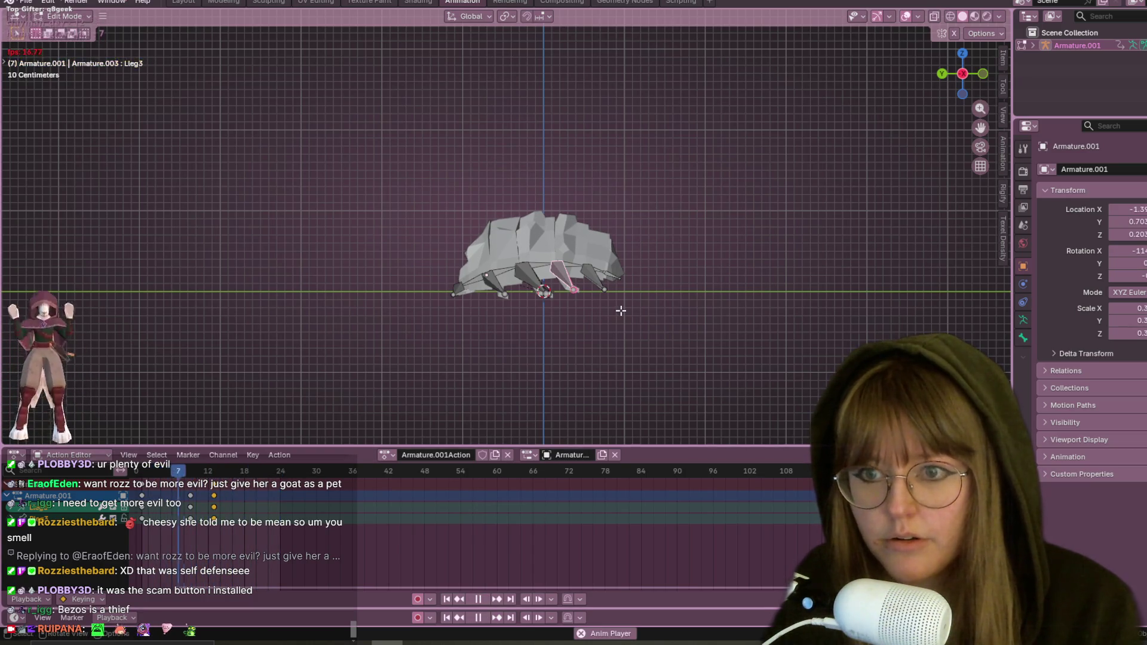
Step: Switch the rock creature rig to Object Mode from the header mode dropdown
left_click(65, 16)
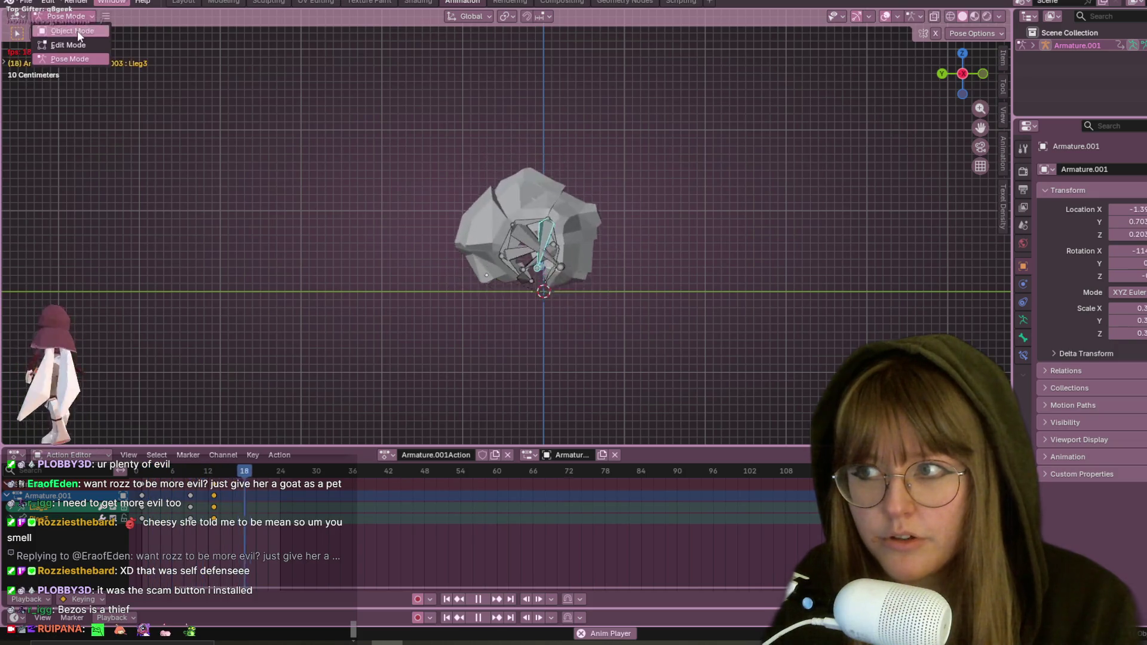
left_click(77, 31)
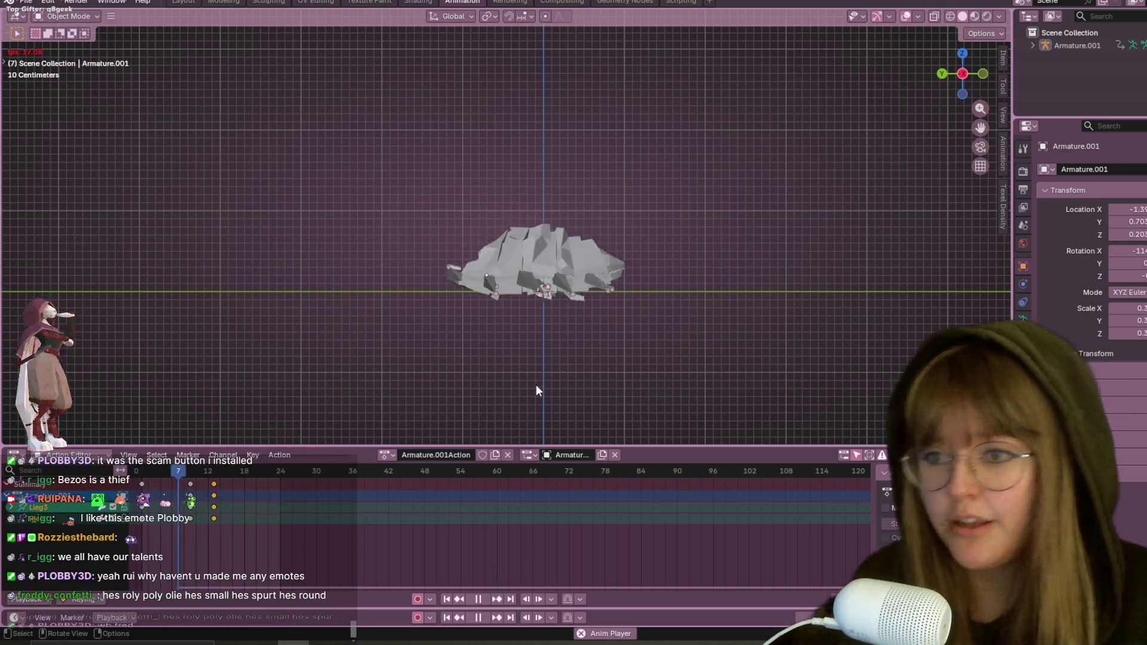
Step: Switch to perspective view and orbit to a raised overhead angle above the walking creature
scroll(538, 381, "up", 1)
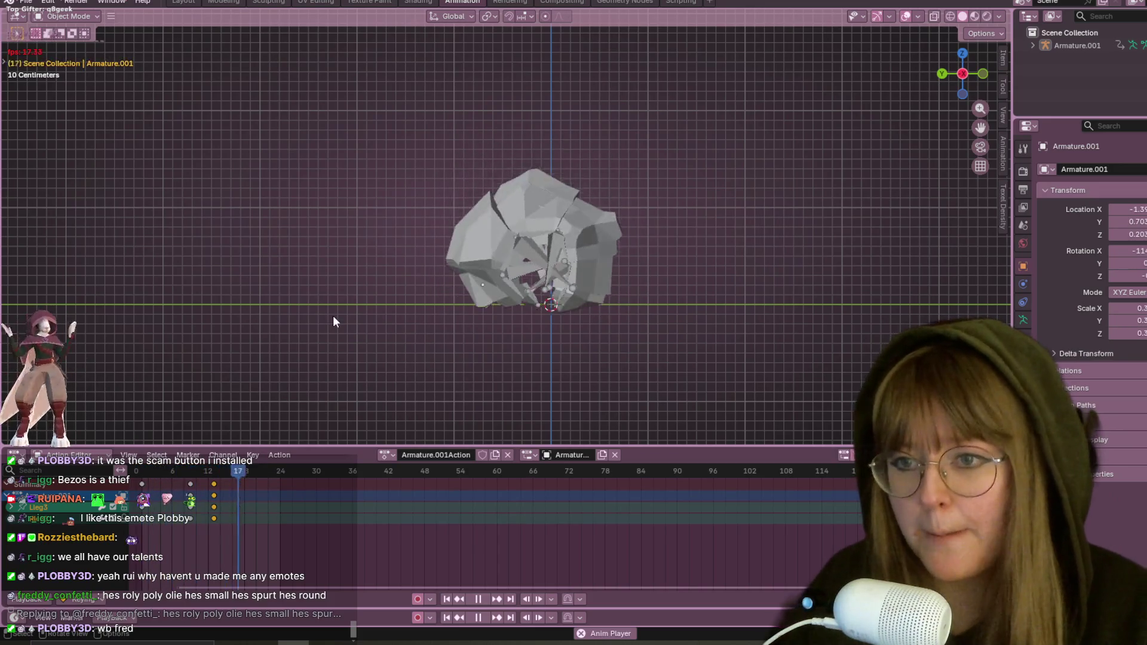
key("KP_5")
middle_click_drag(859, 227, 879, 295)
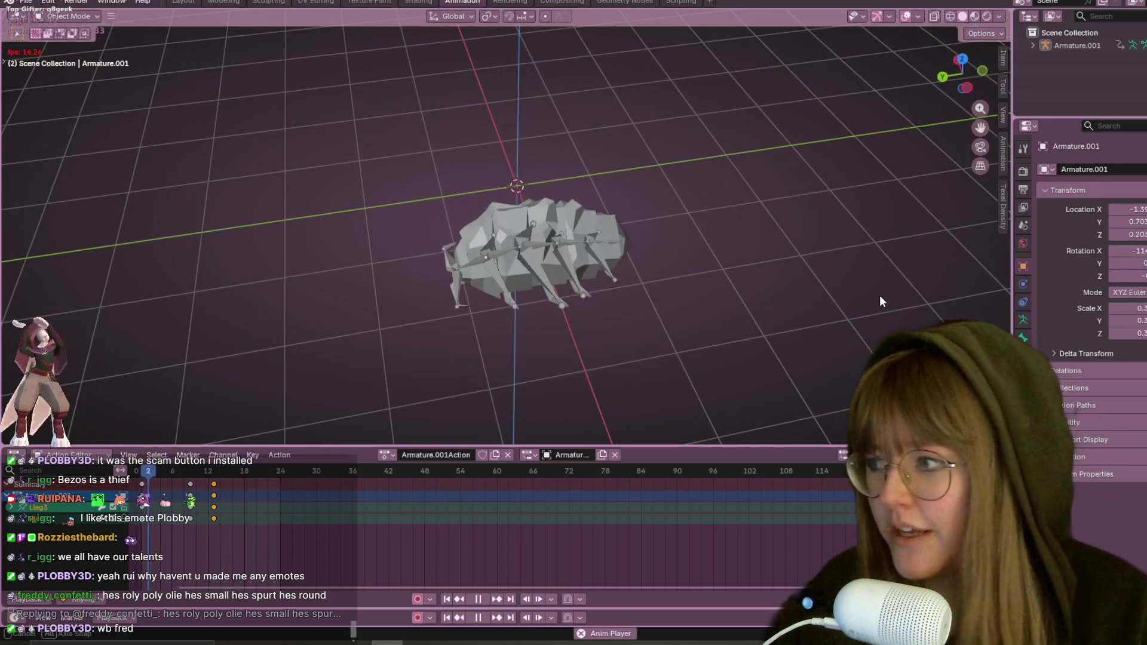
mouse_move(737, 221)
middle_mouse_down()
mouse_move(701, 198)
mouse_move(626, 96)
mouse_move(654, 167)
mouse_move(642, 231)
mouse_move(584, 169)
mouse_move(721, 43)
mouse_move(779, 224)
mouse_move(681, 228)
mouse_move(565, 181)
mouse_move(614, 310)
mouse_move(536, 274)
mouse_move(530, 253)
middle_mouse_up()
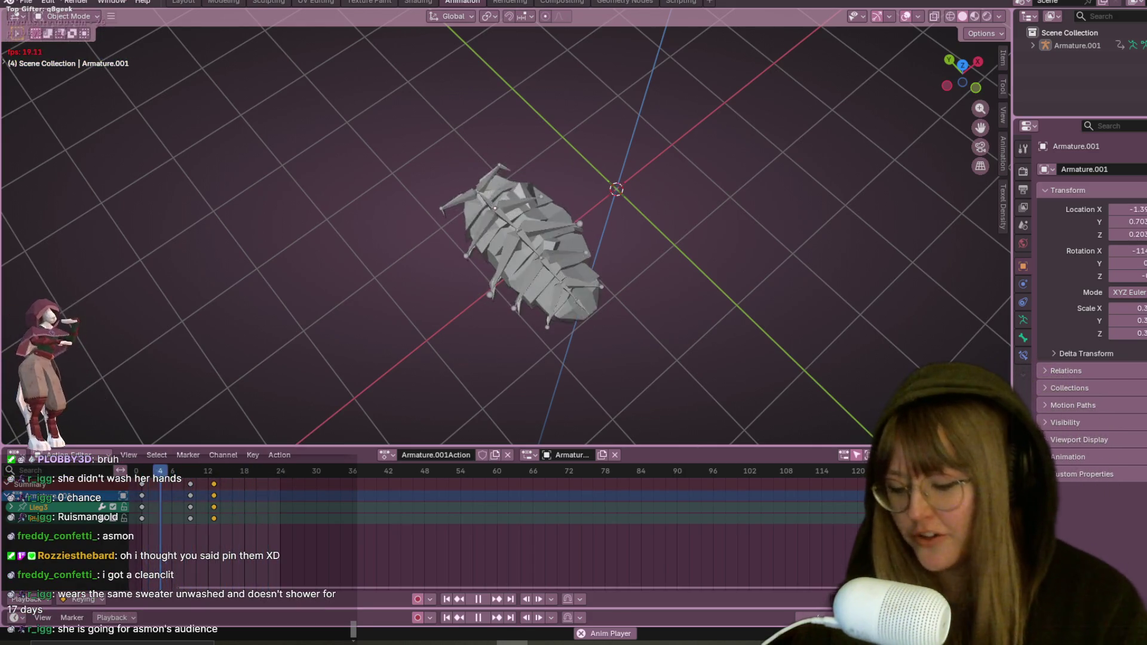
Step: Orbit and zoom the viewport to inspect the armature's bone legs and joints up close
mouse_move(811, 227)
middle_mouse_down()
mouse_move(704, 228)
mouse_move(786, 184)
mouse_move(700, 250)
mouse_move(697, 226)
middle_mouse_up()
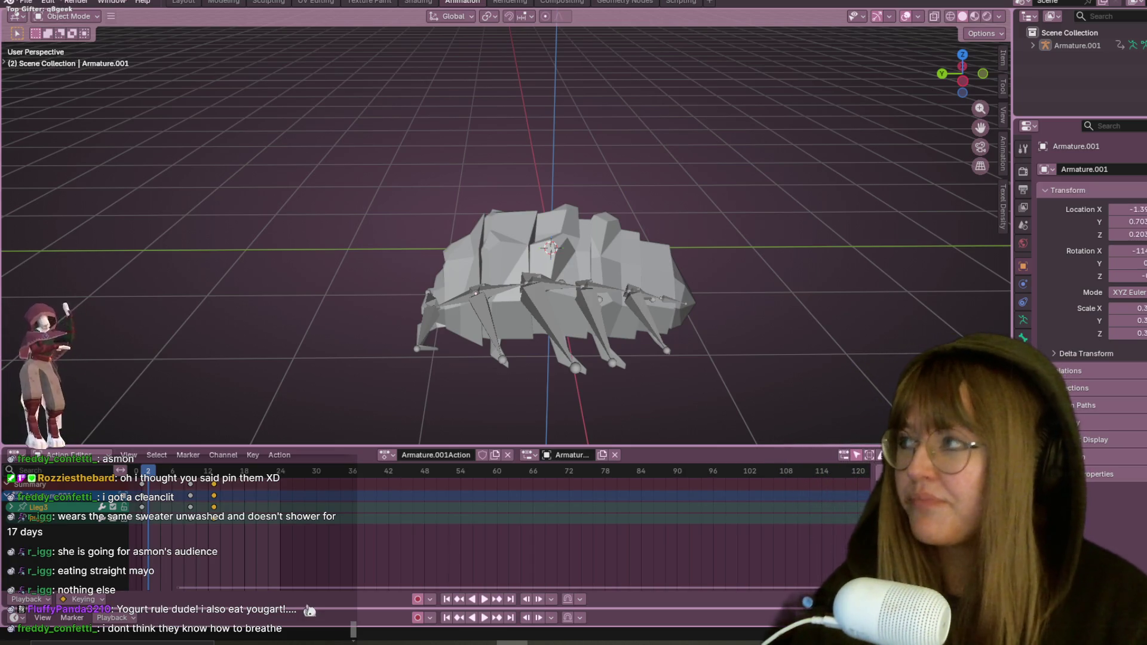
scroll(711, 336, "up", 3)
mouse_move(711, 335)
middle_mouse_down()
mouse_move(683, 222)
mouse_move(627, 187)
mouse_move(602, 249)
mouse_move(563, 206)
mouse_move(525, 195)
middle_mouse_up()
scroll(597, 247, "down", 3)
scroll(563, 209, "up", 5)
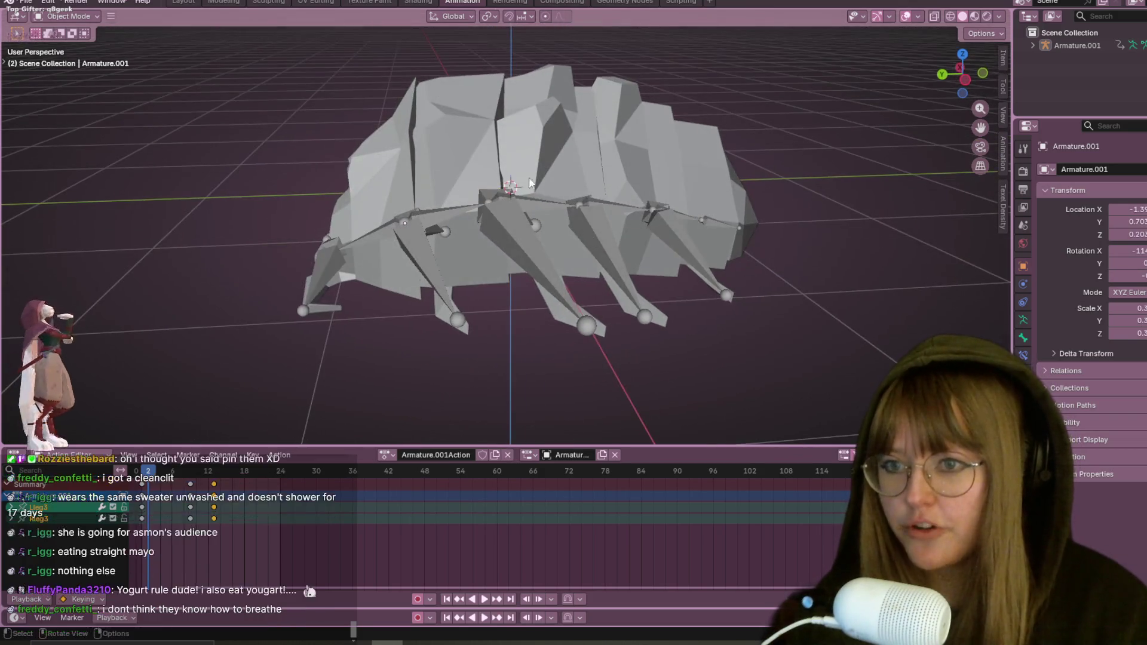
Step: Select the rock body mesh Plane to show its Armature modifier and Roolstar action
left_click(526, 195)
scroll(475, 332, "down", 2)
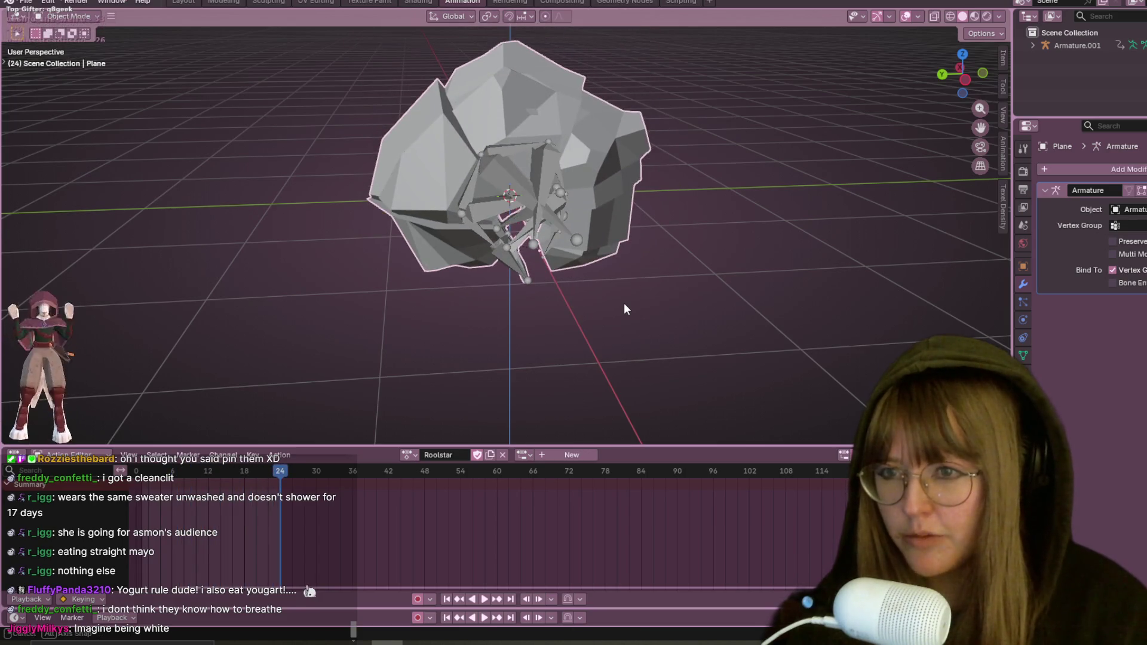
middle_click_drag(623, 304, 619, 295)
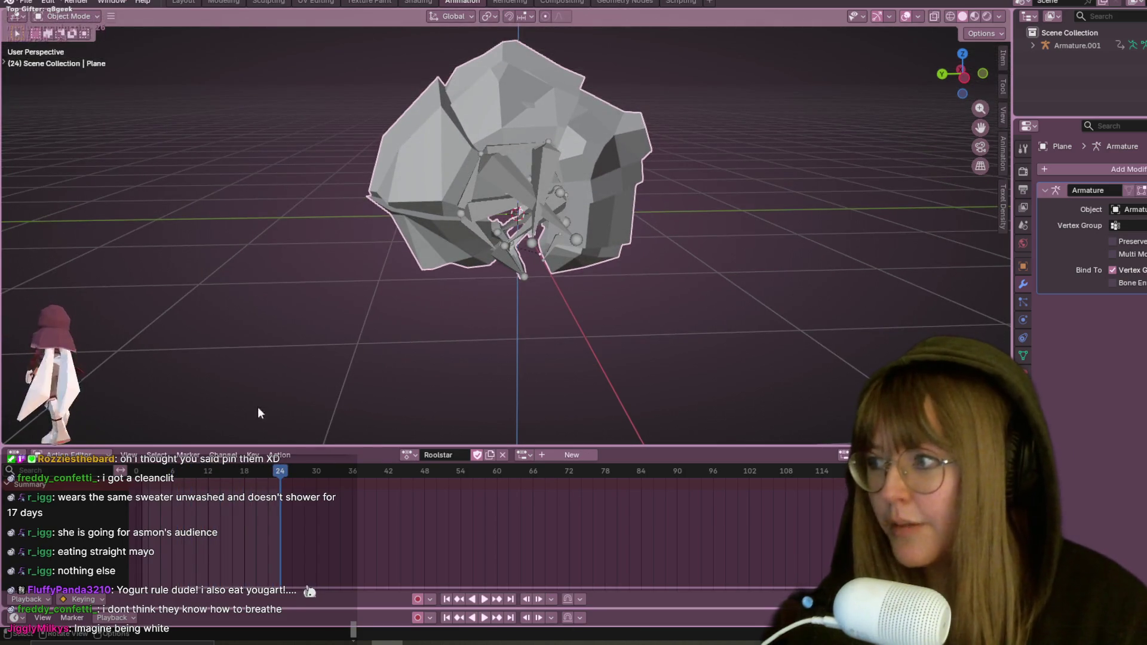